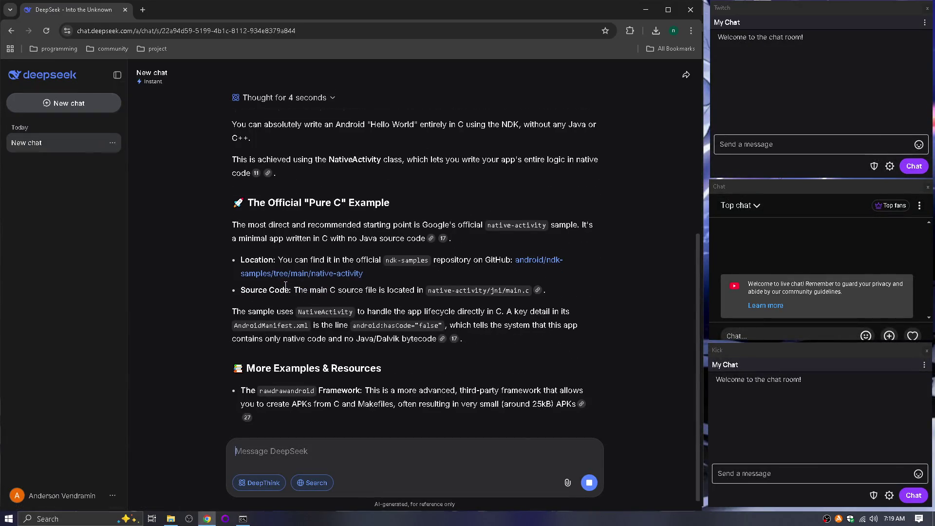
Scroll through the DeepSeek chat to read the current reply.
scroll(272, 251, up, 2)
scroll(271, 254, down, 2)
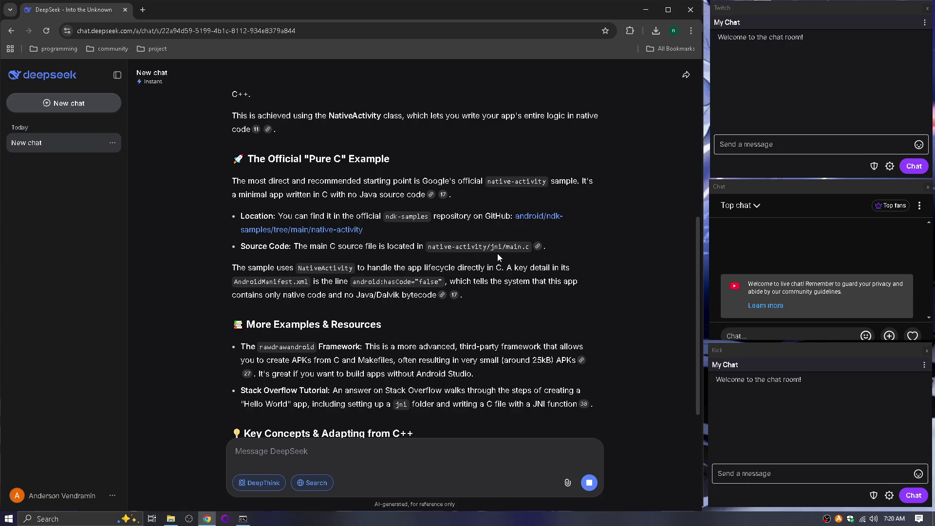
scroll(459, 267, down, 2)
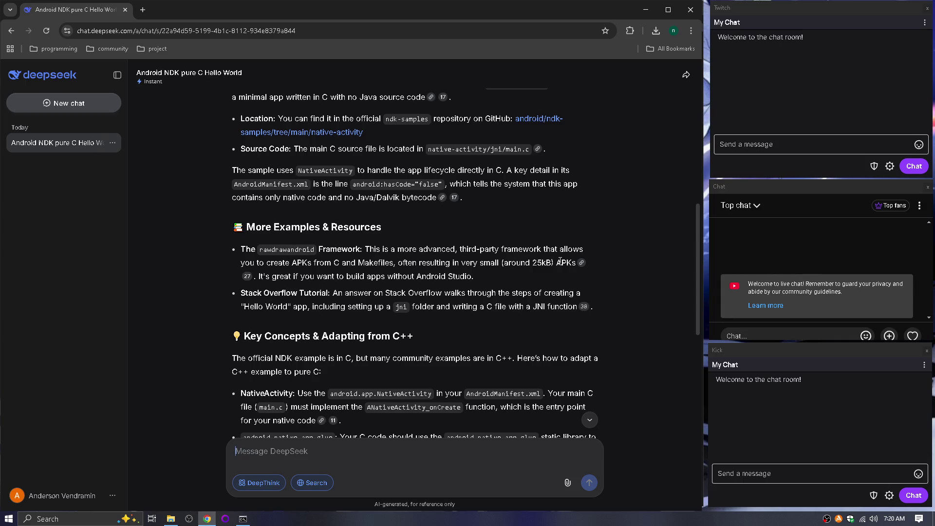
scroll(381, 269, down, 2)
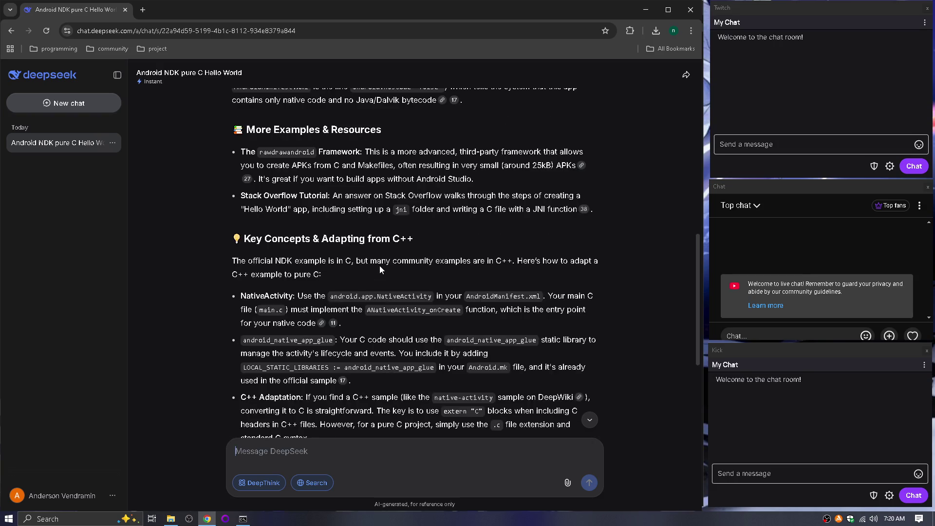
scroll(380, 269, down, 4)
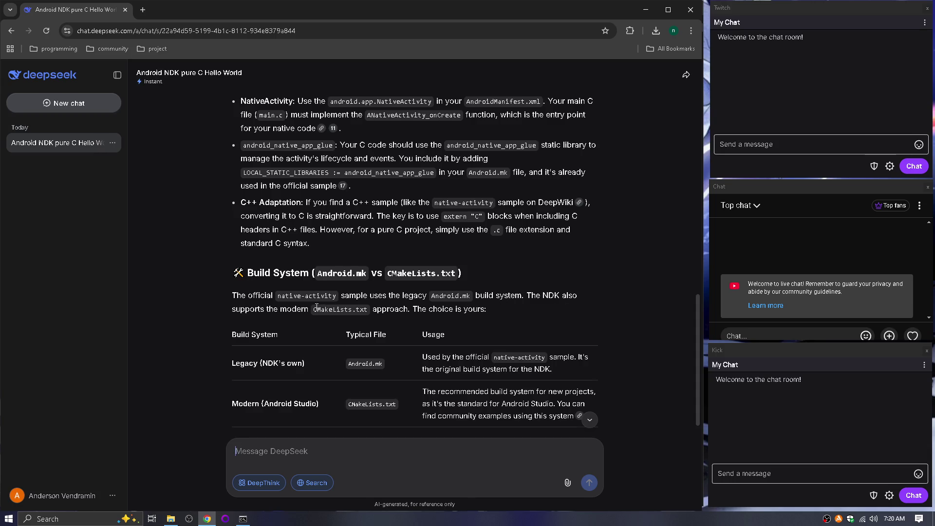
scroll(414, 322, down, 2)
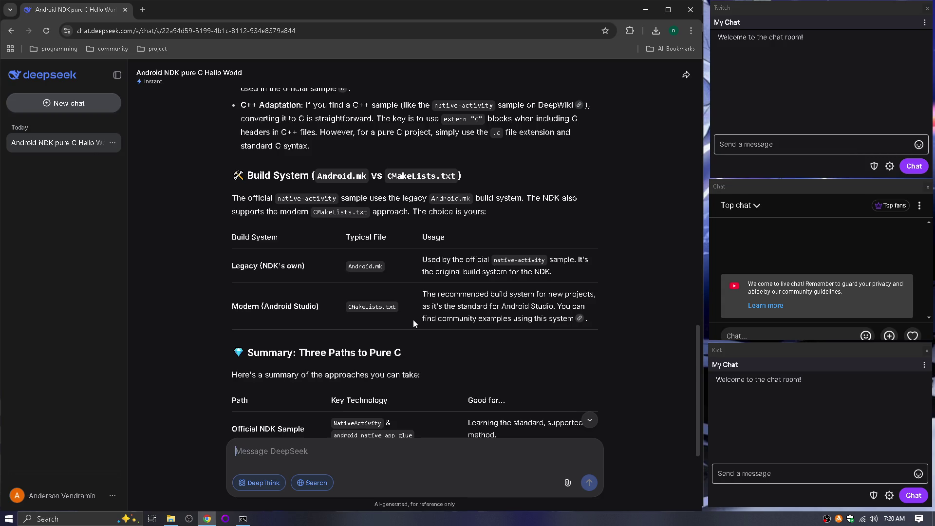
scroll(413, 322, down, 2)
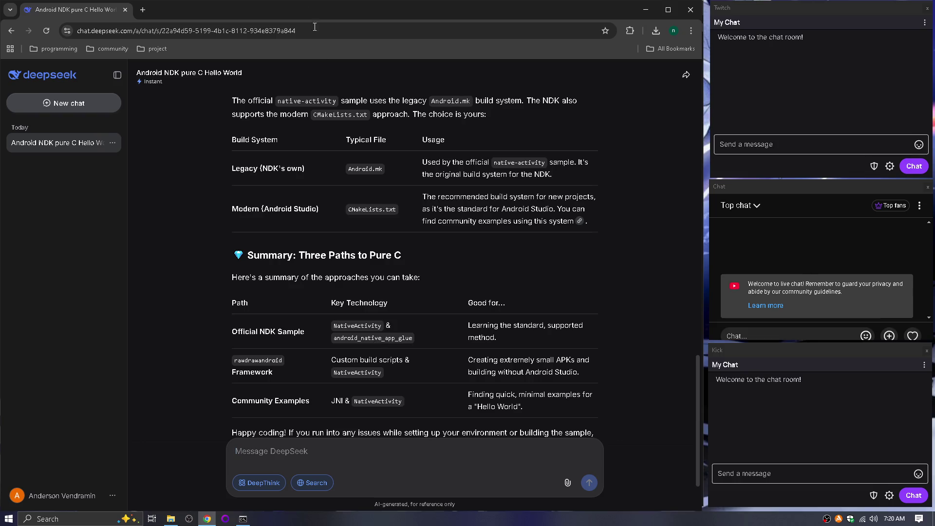
Search Google for 'android studio' in a new tab, open the download page, and return to DeepSeek.
click(142, 9)
text(andro)
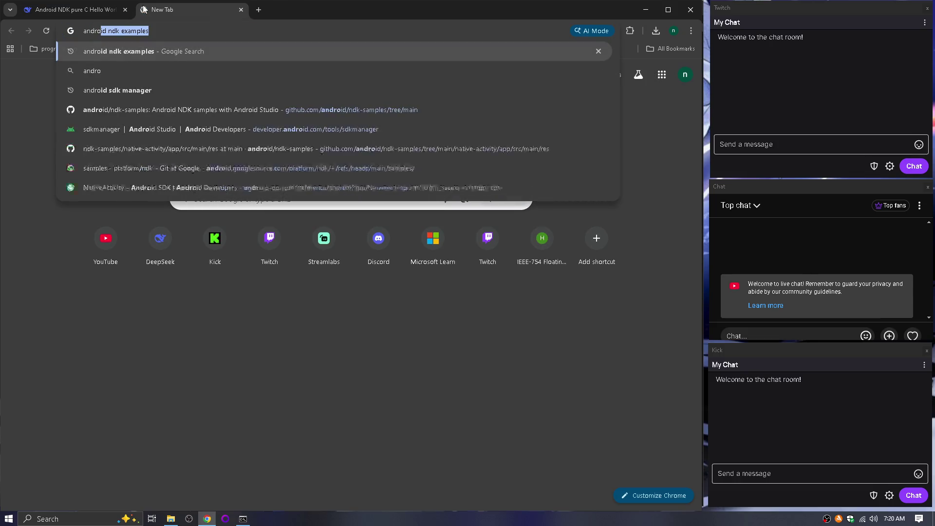
text(id studio)
key(Return)
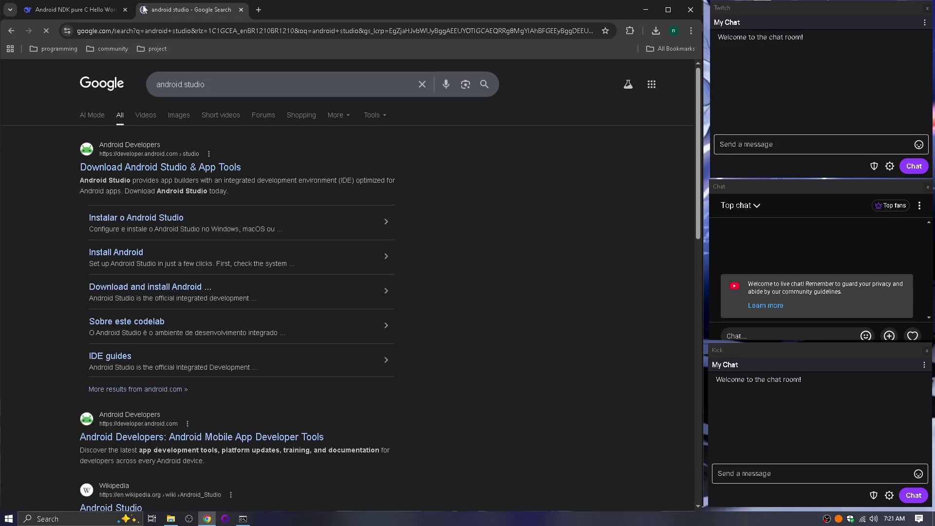
click(195, 169)
click(94, 10)
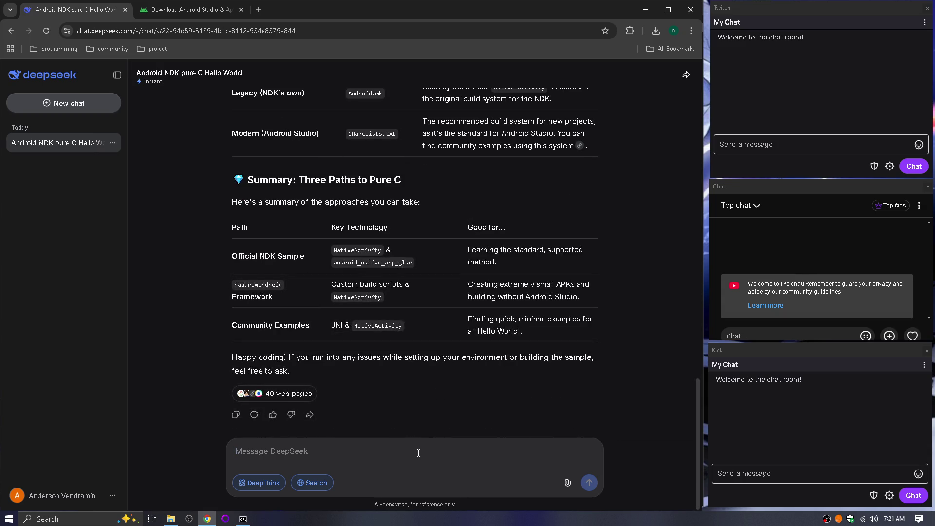
Ask DeepSeek whether these approaches have any stable API, since some APIs look deprecated.
text(d)
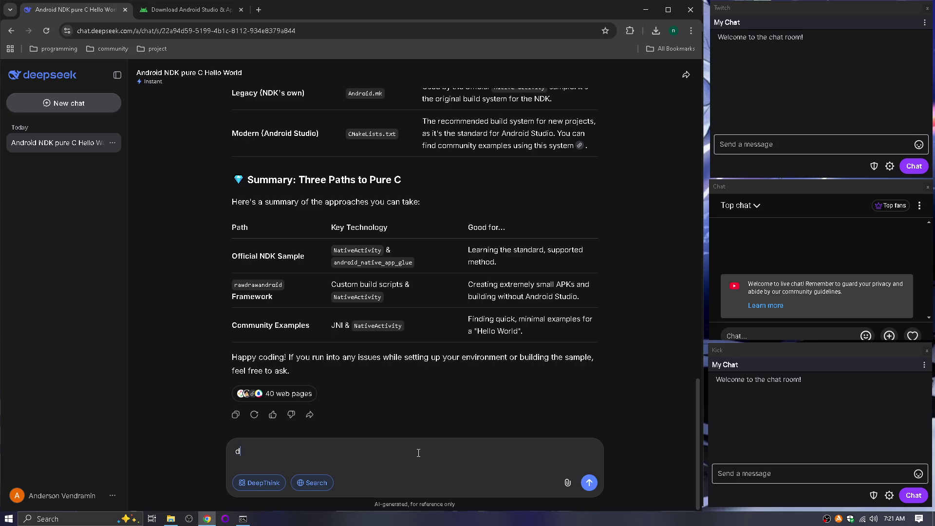
text(o this people )
text(have any)
text( stable )
text(api)
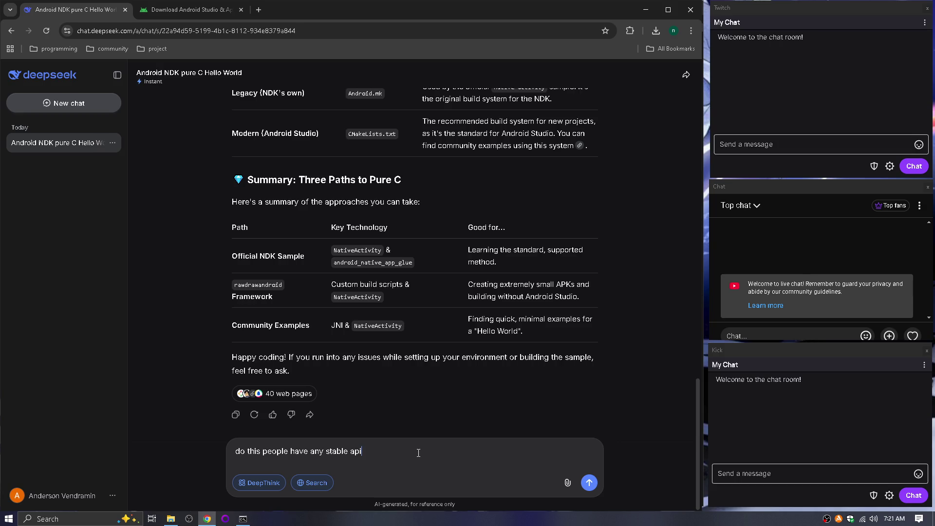
text(?)
text( because i)
text(t look like)
text( they )
text(deprecate)
text( so)
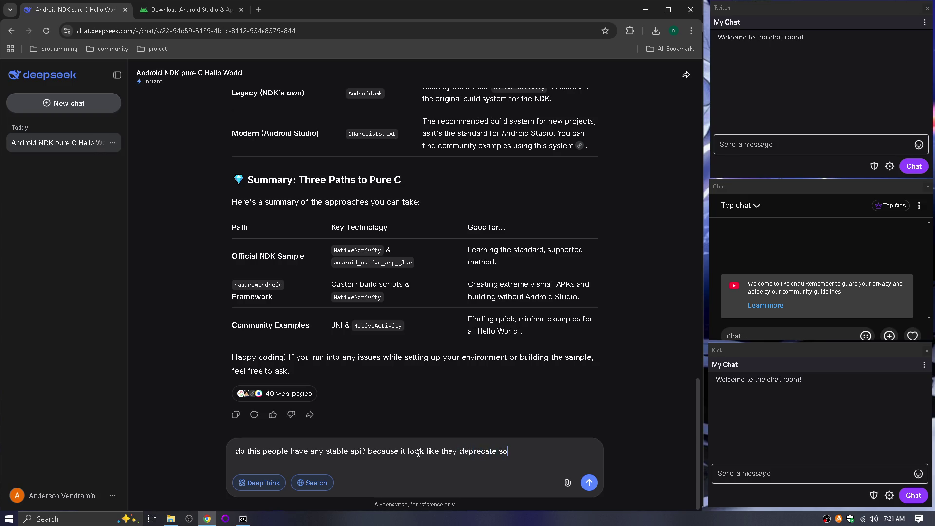
text(me other api a)
text(nd i wou)
text(ld like to n)
text(ow)
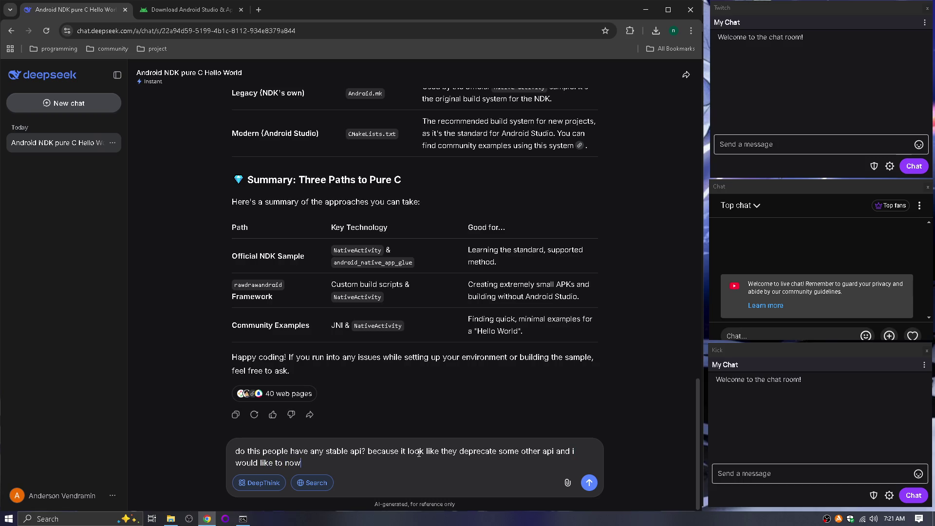
text( what are the)
text( stable ones)
key(Return)
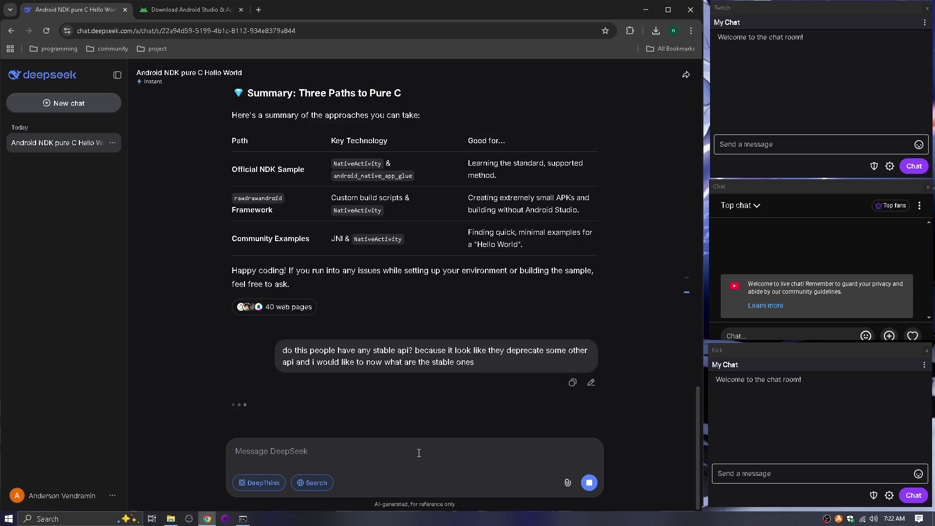
Accept the license terms, download the Android Studio Panda 3 Windows installer, and close that page.
click(161, 10)
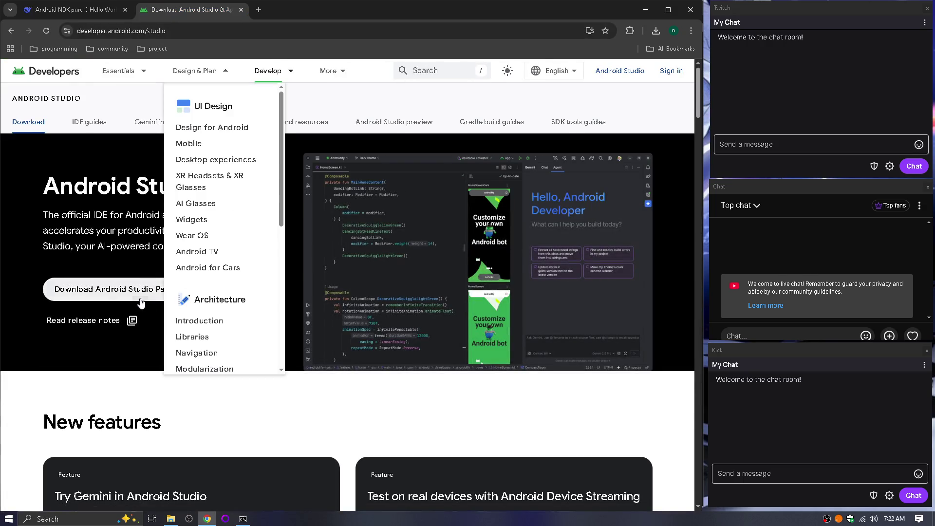
click(150, 292)
scroll(150, 293, down, 20)
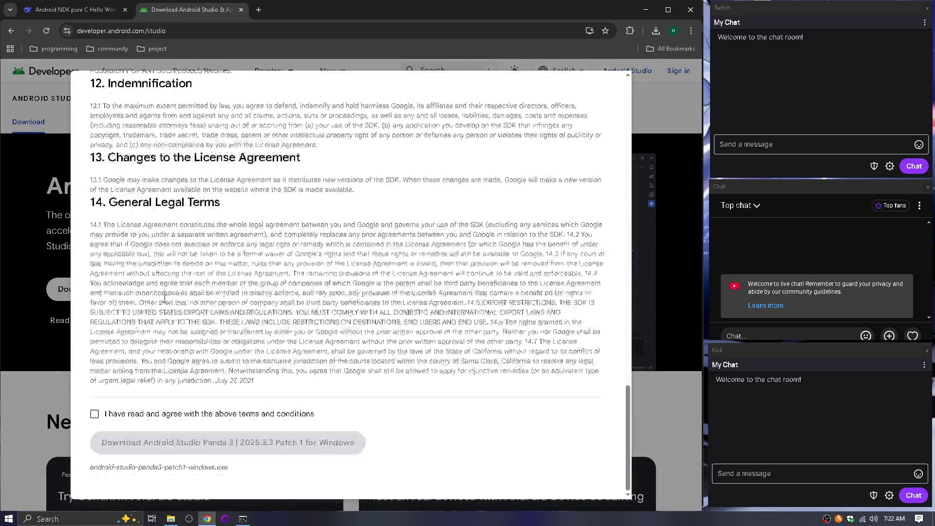
click(96, 415)
click(228, 442)
mouse_move(215, 70)
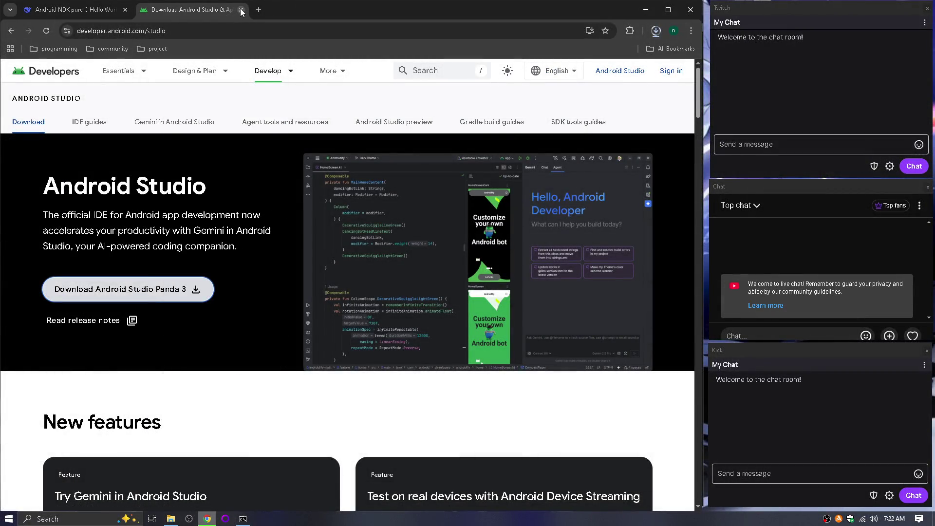
click(241, 9)
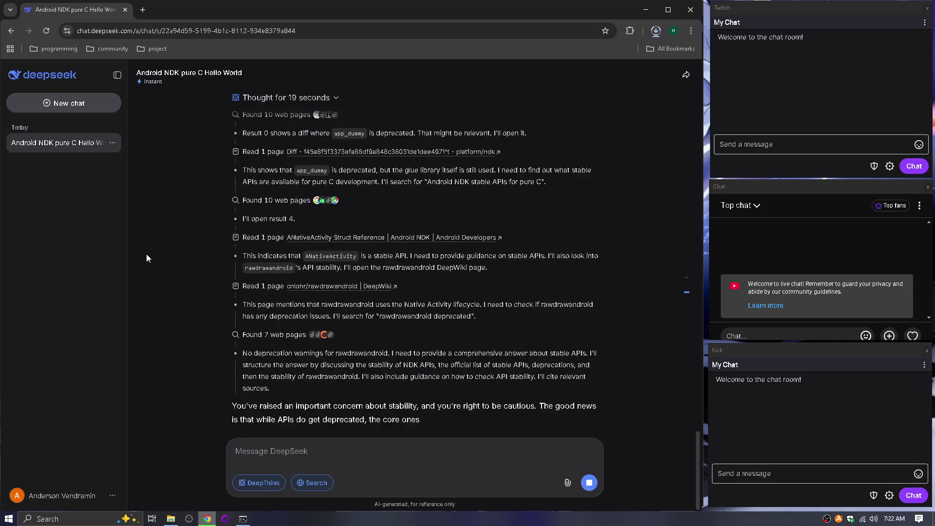
scroll(146, 257, up, 2)
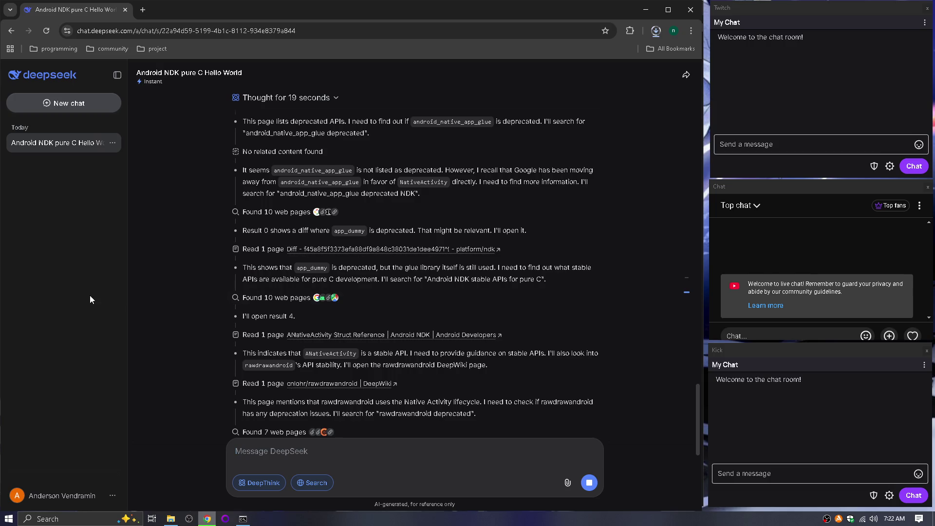
scroll(188, 310, down, 1)
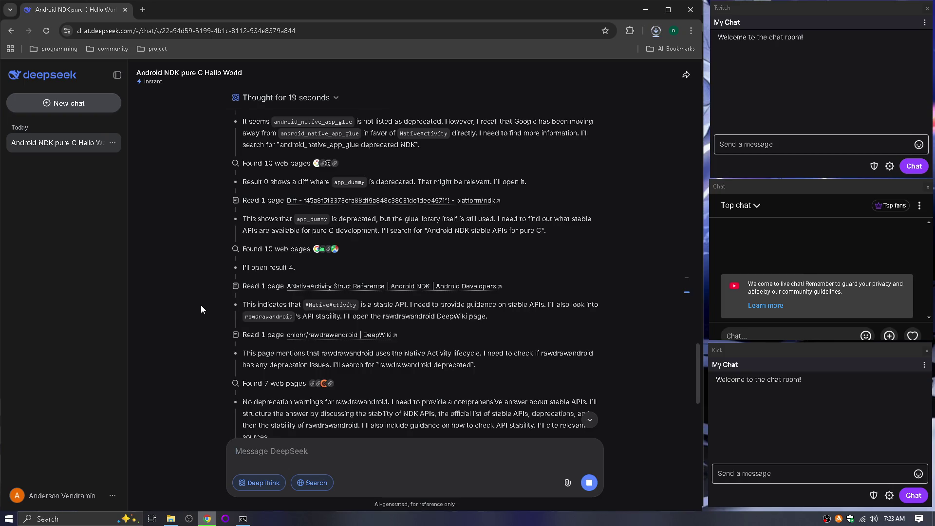
scroll(201, 309, down, 3)
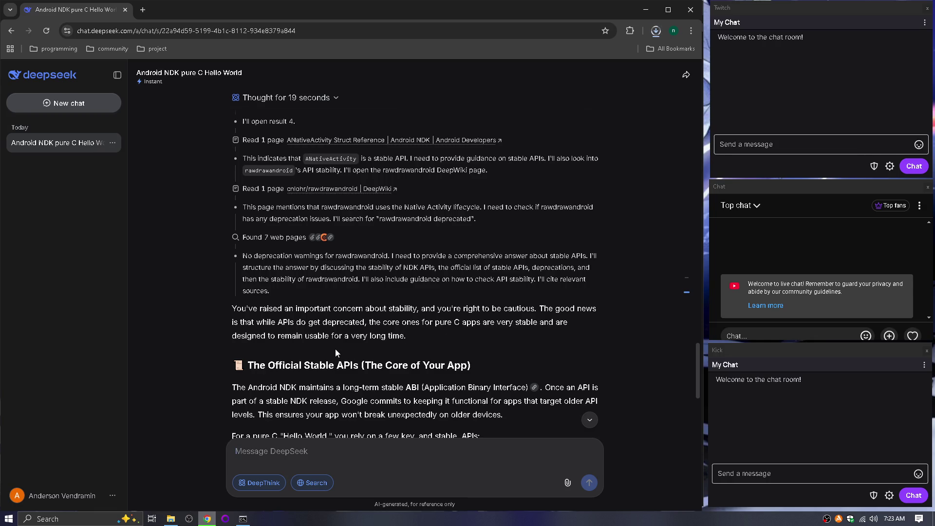
scroll(352, 338, down, 4)
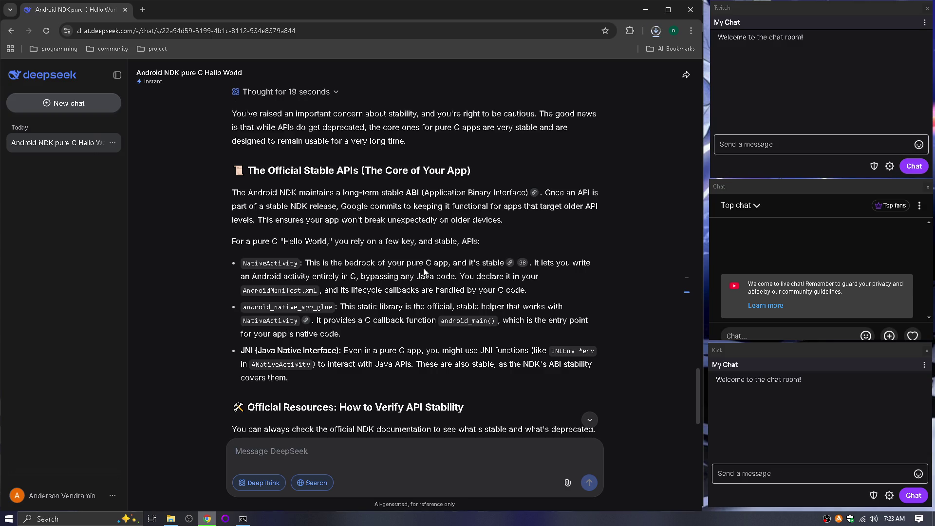
Open the cited NDK API Reference in a background tab, read the reply, and draft an age question.
middle_click(511, 263)
scroll(175, 333, down, 5)
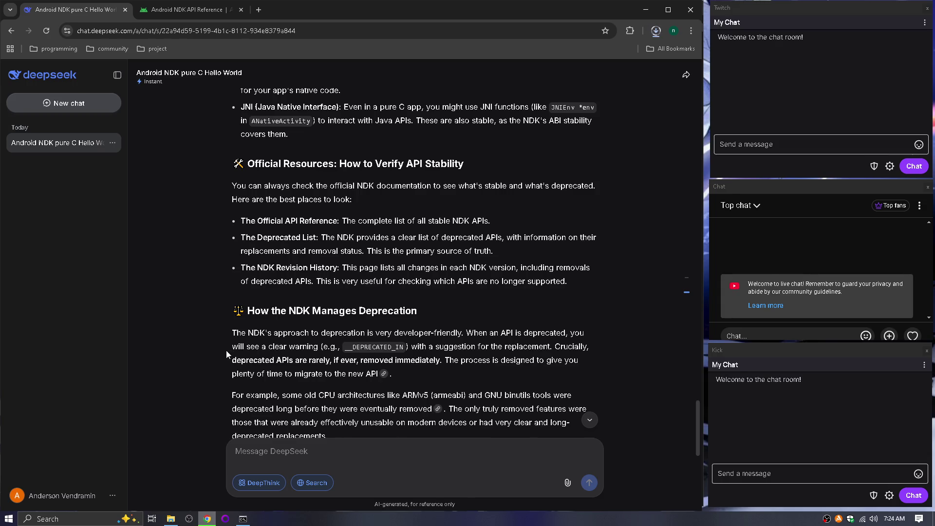
scroll(226, 350, down, 3)
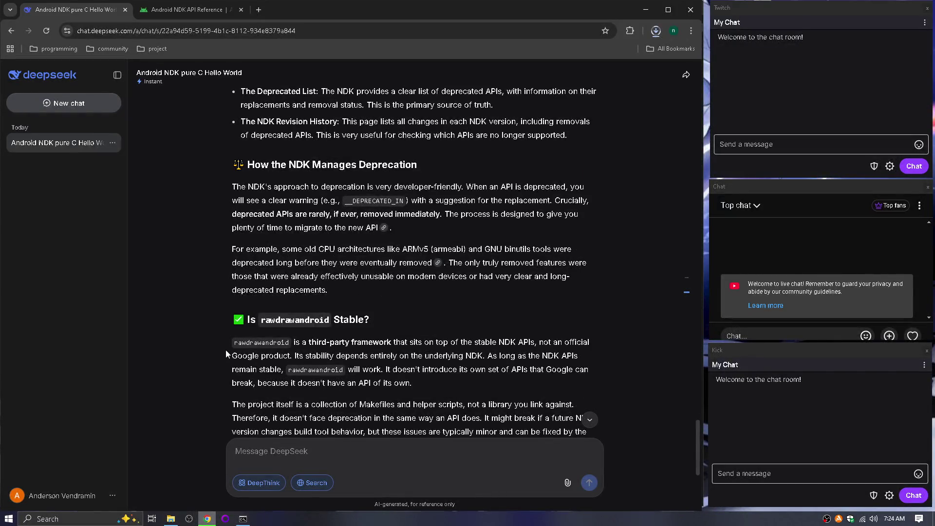
scroll(200, 343, down, 1)
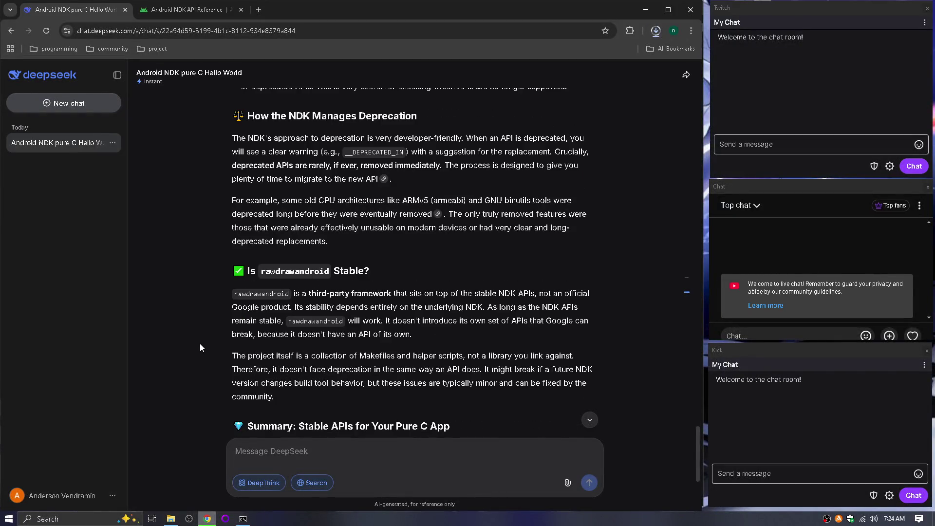
scroll(200, 343, down, 4)
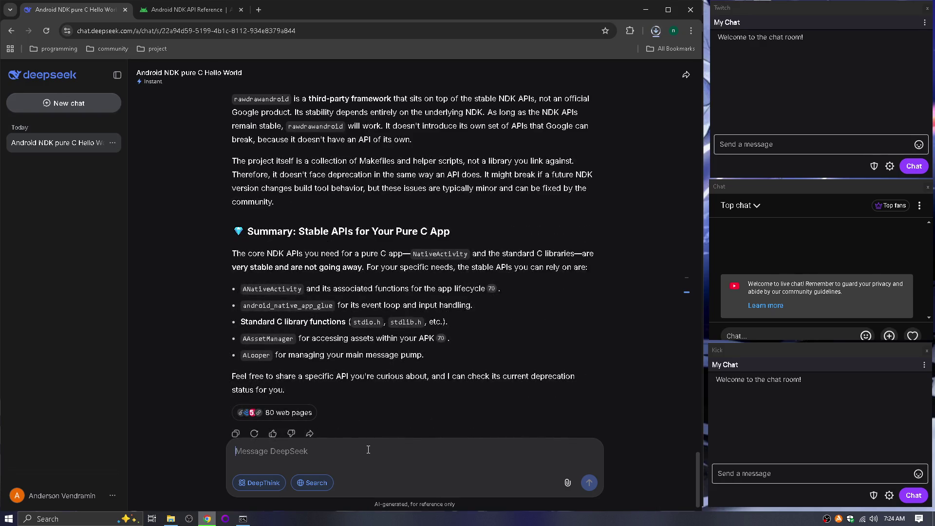
text(wha)
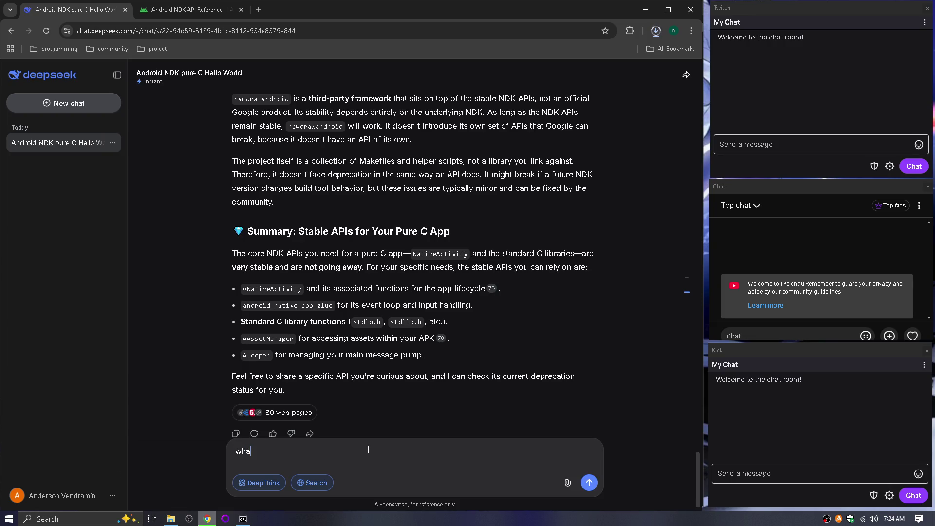
text(t are the age of those)
text( api? becaus)
text(e )
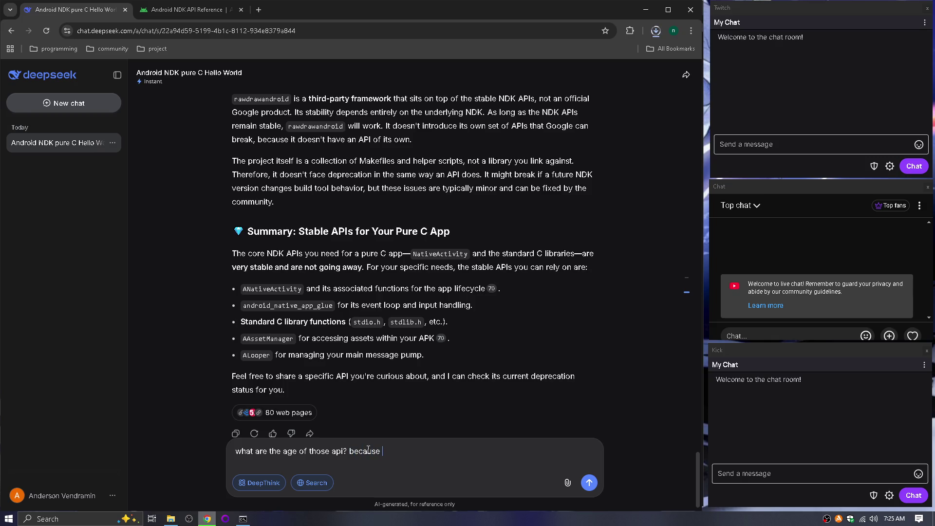
text(if)
text( it was born)
text( yes)
text(terday do)
text(esnt h)
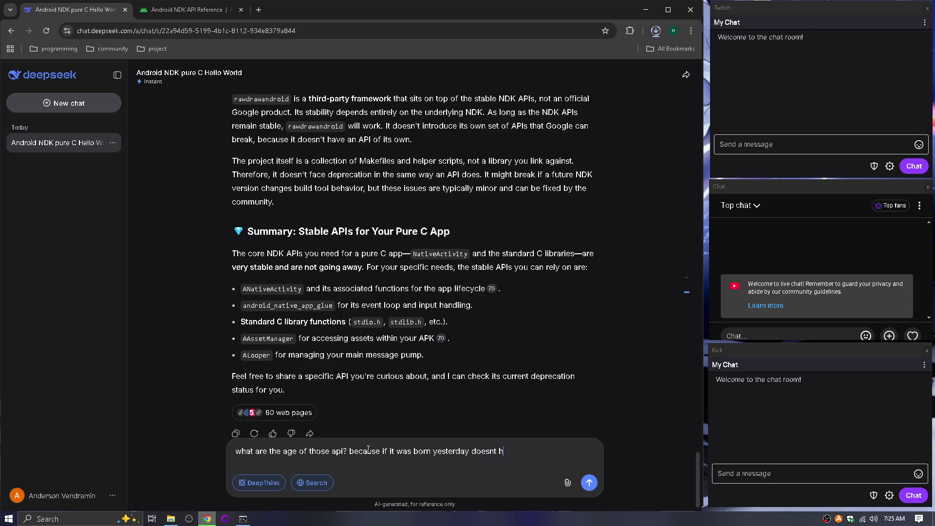
text(elp much)
Send the question about how old those APIs are and switch to the NDK API Reference.
key(Return)
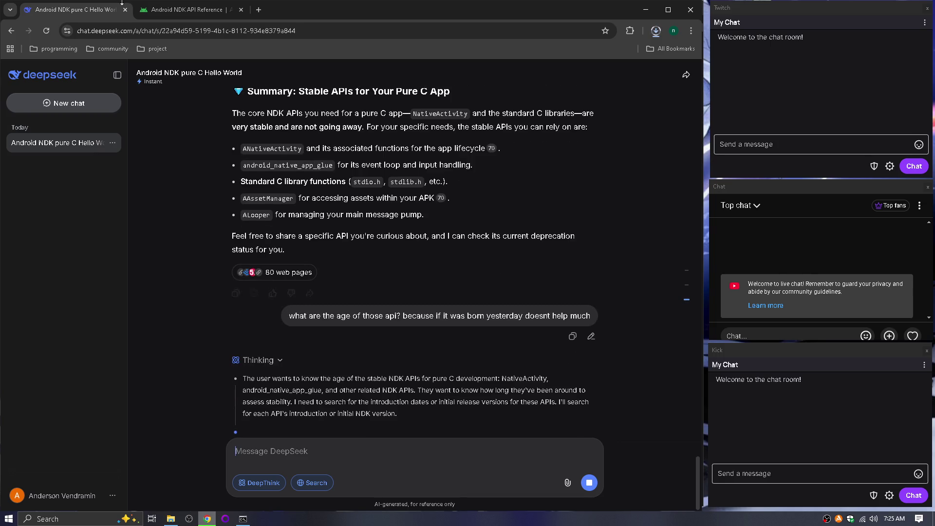
click(188, 9)
Open the Native Activity and Native Window modules in new tabs and bookmark the NDK API Reference.
mouse_move(194, 71)
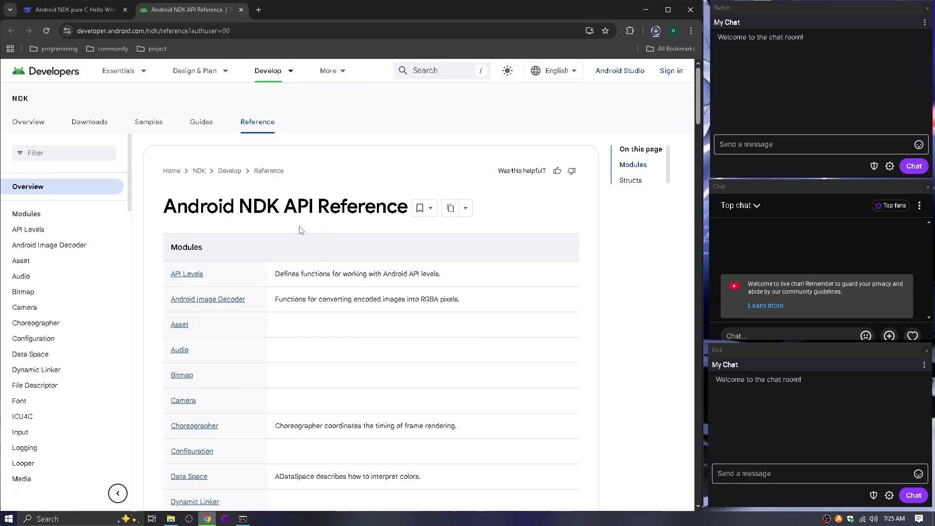
scroll(301, 231, down, 13)
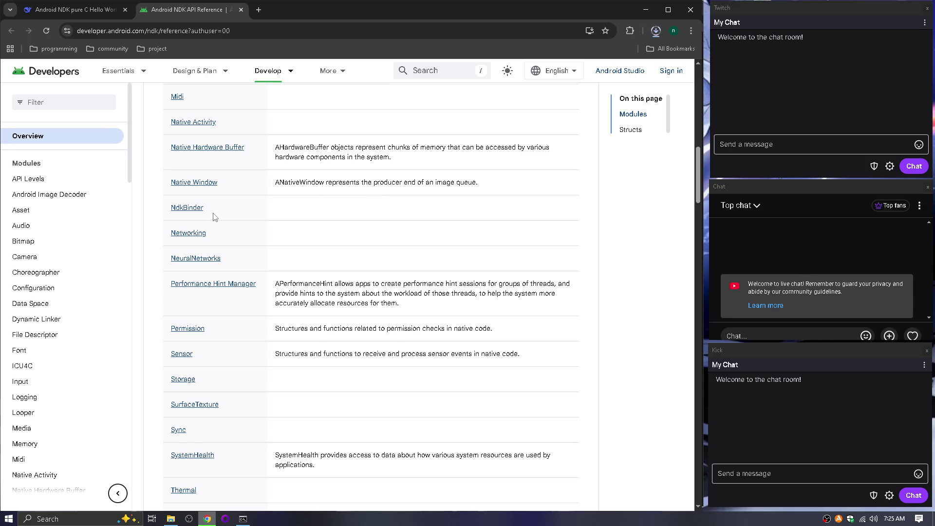
scroll(204, 197, up, 1)
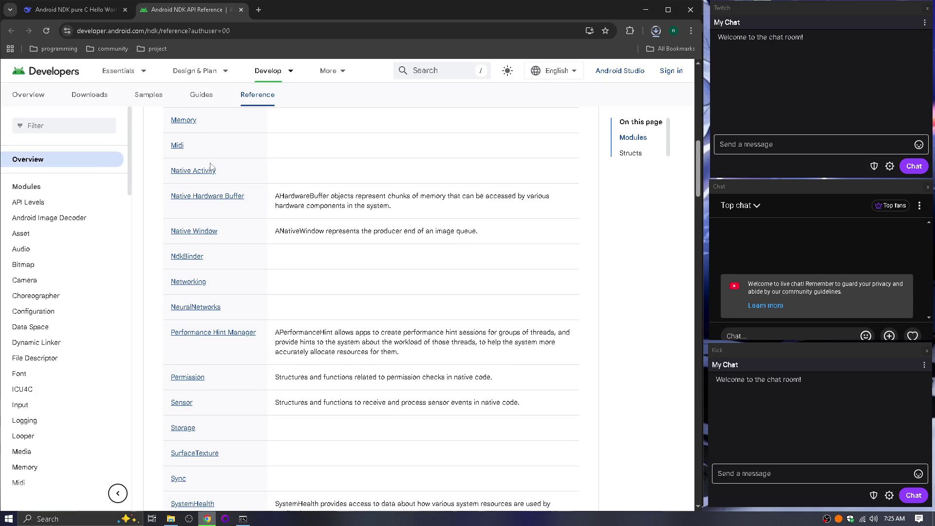
right_click(197, 171)
click(230, 178)
right_click(198, 231)
click(229, 242)
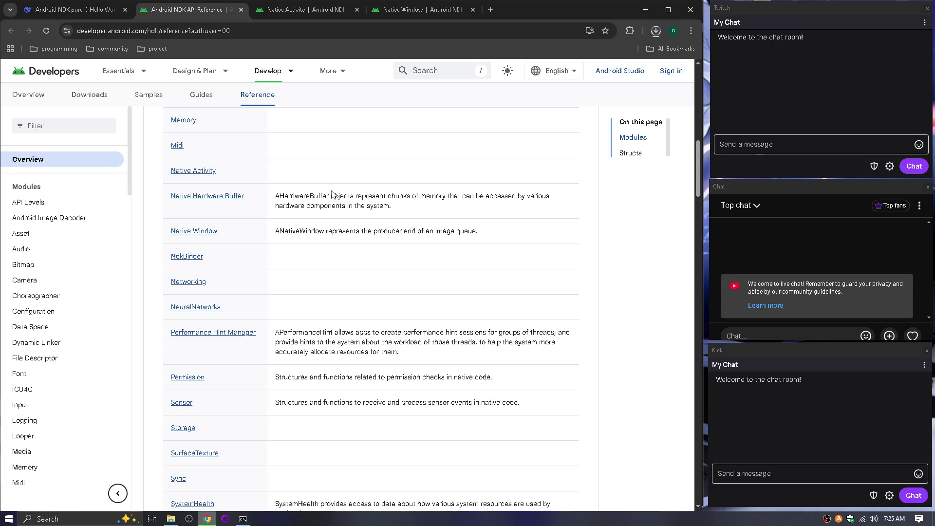
key(ctrl+d)
click(541, 130)
Review the Native Activity and Native Window reference pages, then close those module tabs.
click(345, 4)
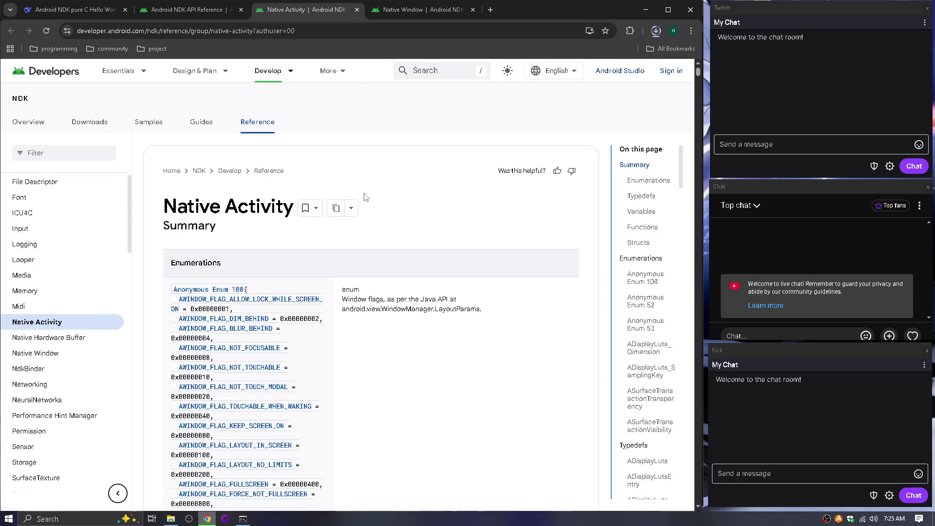
scroll(410, 243, down, 15)
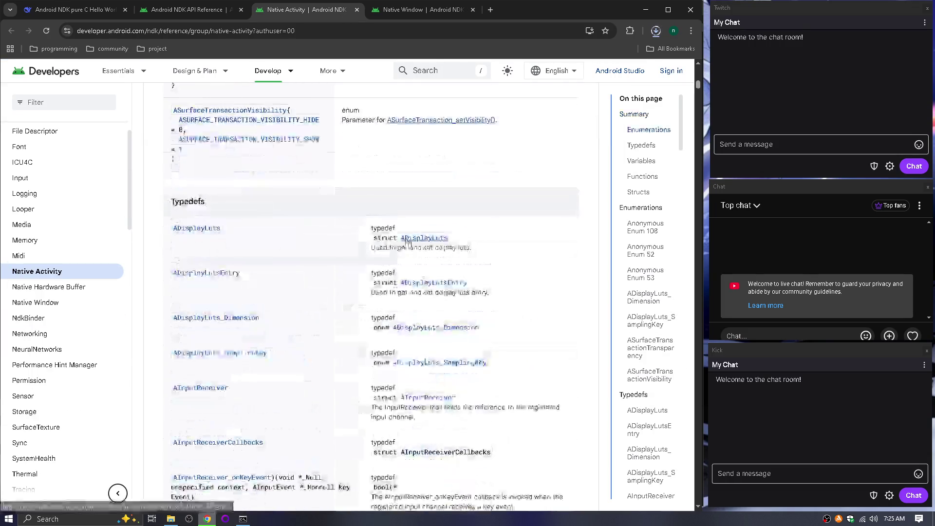
scroll(637, 170, down, 5)
scroll(637, 170, down, 10)
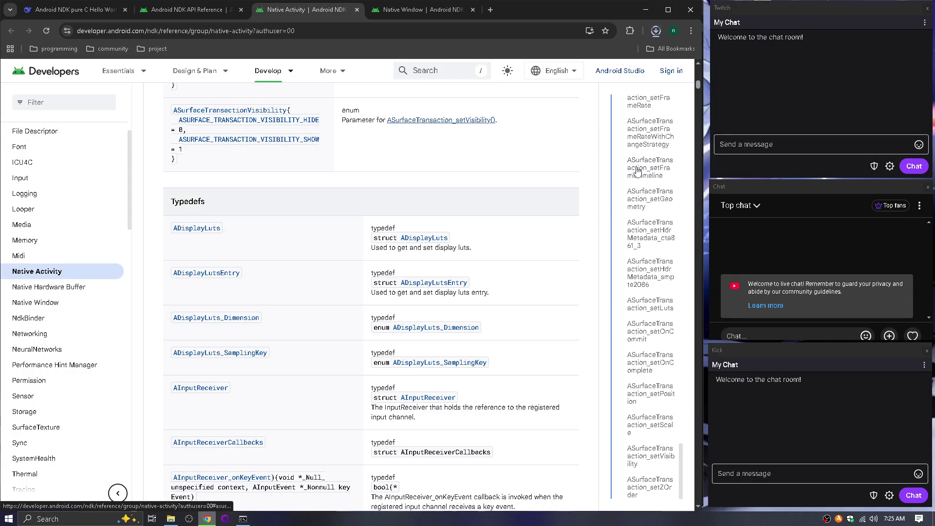
click(44, 303)
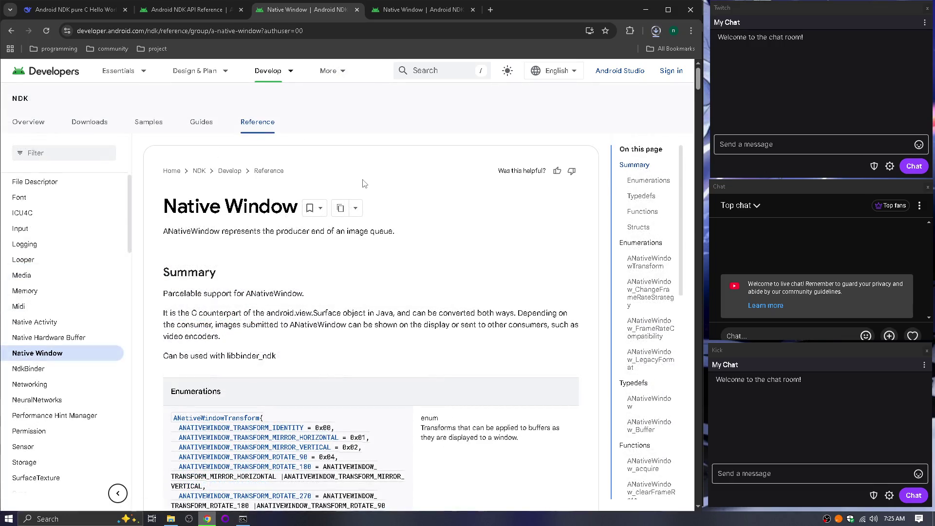
scroll(362, 183, down, 6)
scroll(655, 275, down, 5)
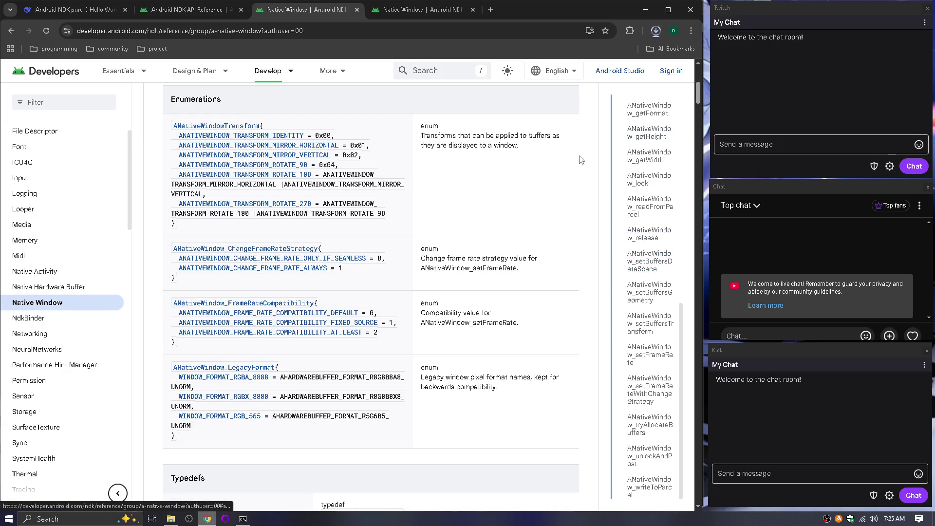
click(357, 10)
click(357, 10)
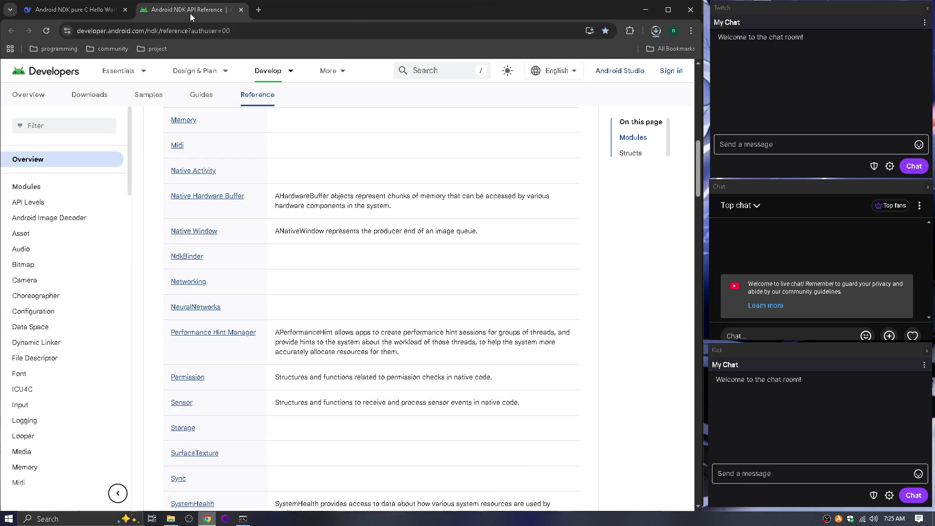
Check DeepSeek's progress, then return to the NDK reference and open the API Levels module.
click(103, 6)
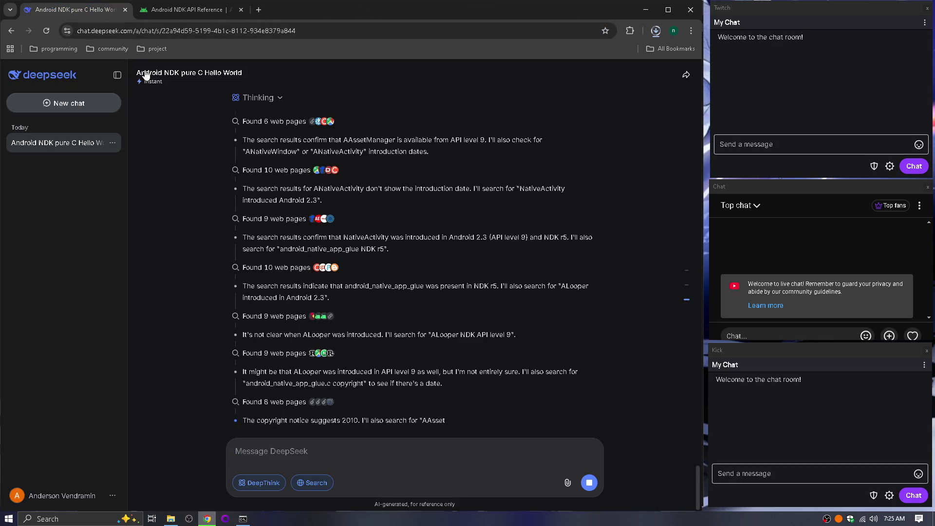
click(186, 8)
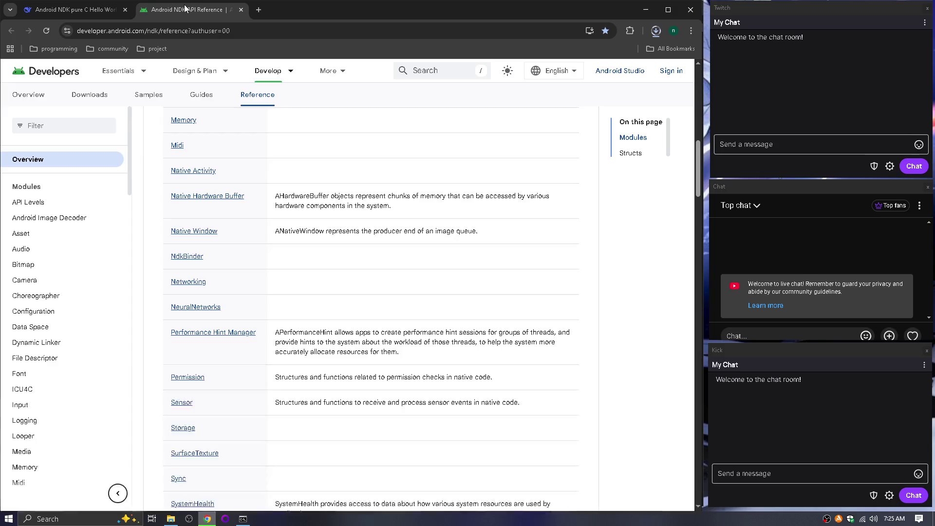
right_click(375, 312)
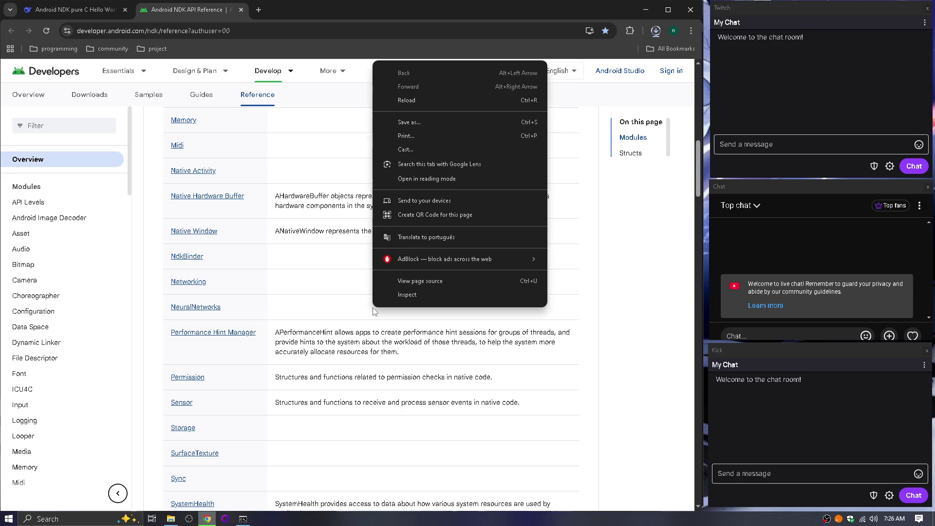
click(301, 300)
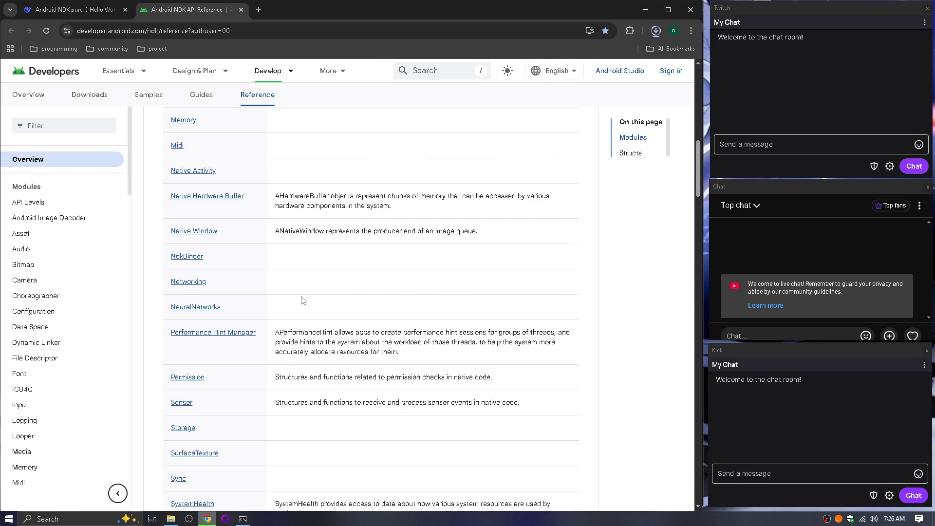
scroll(302, 300, up, 12)
scroll(301, 300, down, 8)
scroll(301, 301, up, 6)
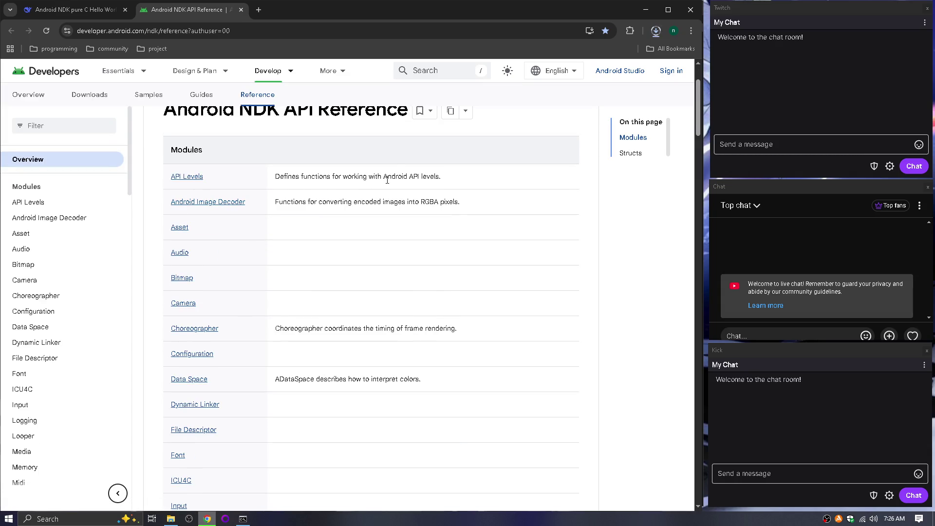
click(187, 177)
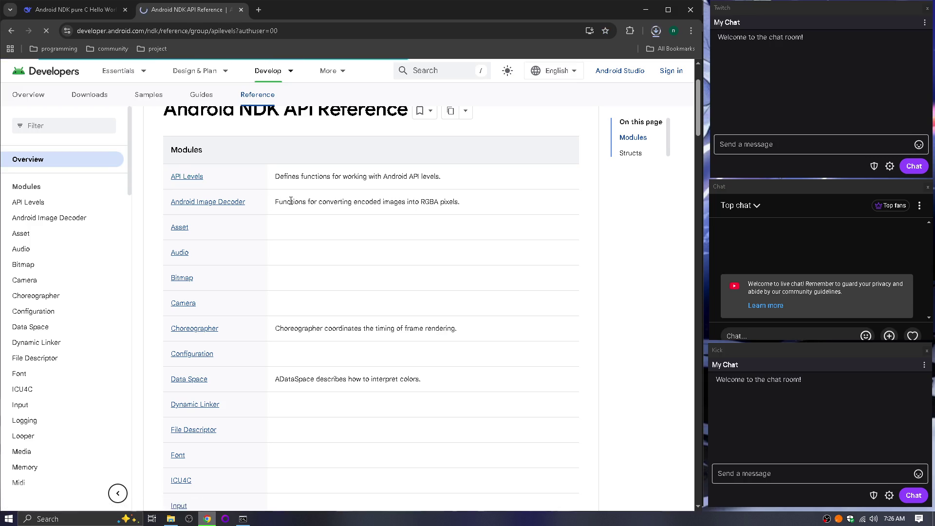
Scroll the API Levels reference and select the 24 in android_get_device_api_level's availability note.
scroll(312, 214, down, 3)
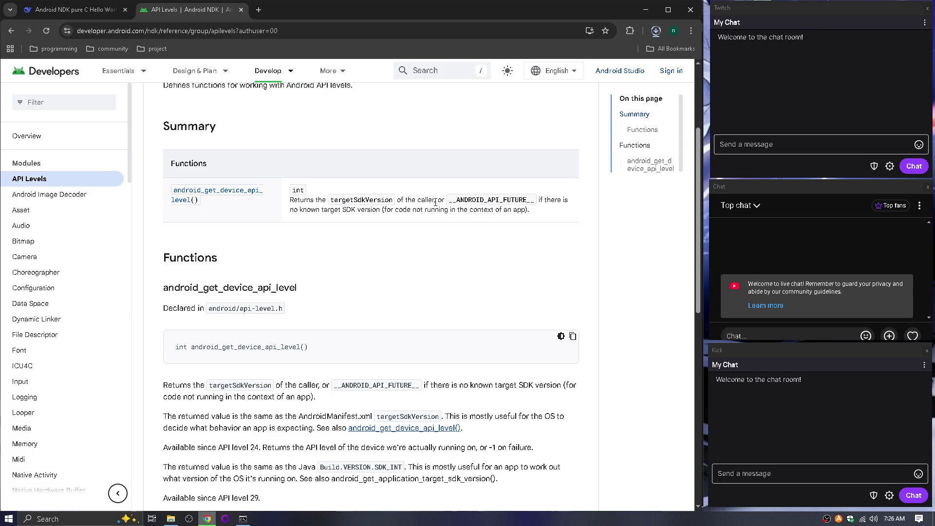
scroll(484, 212, down, 6)
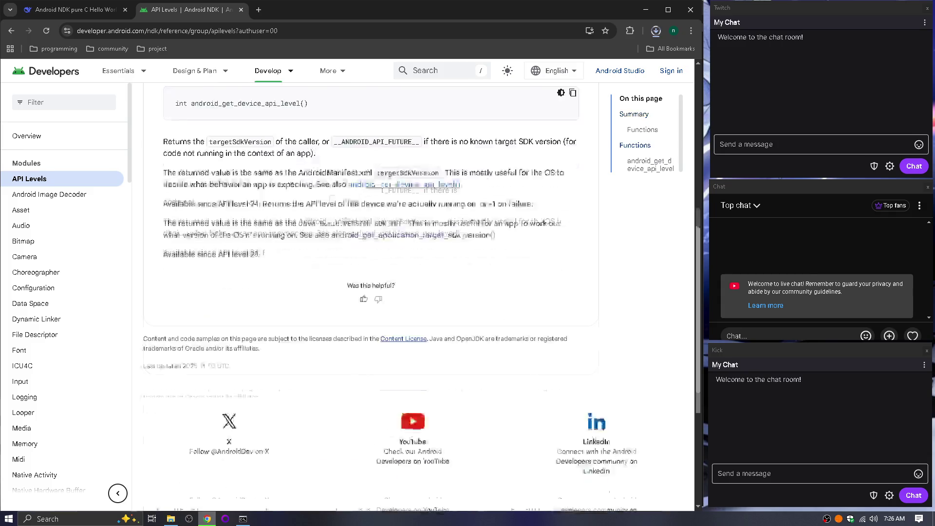
scroll(439, 234, up, 4)
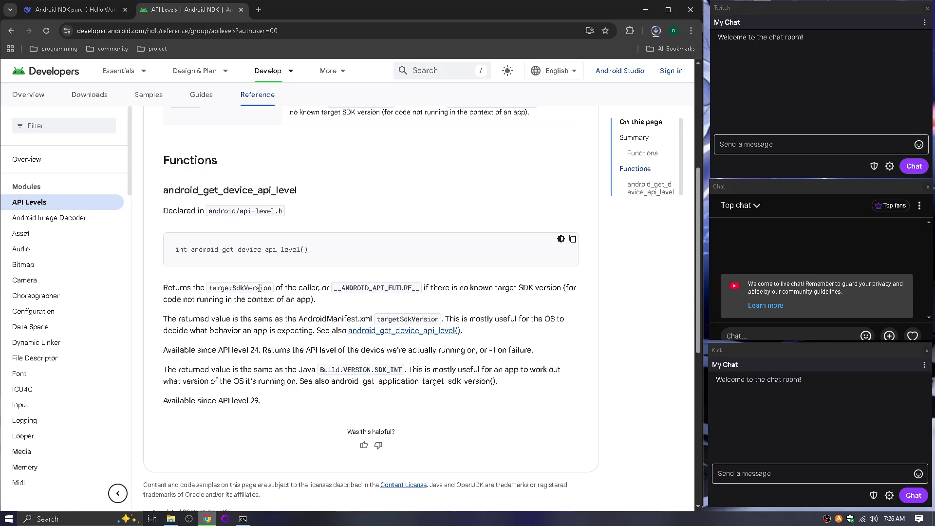
double_click(260, 351)
Search 'android api wiki', open Wikipedia's Android version history to find Nougat, then return to DeepSeek.
mouse_move(229, 71)
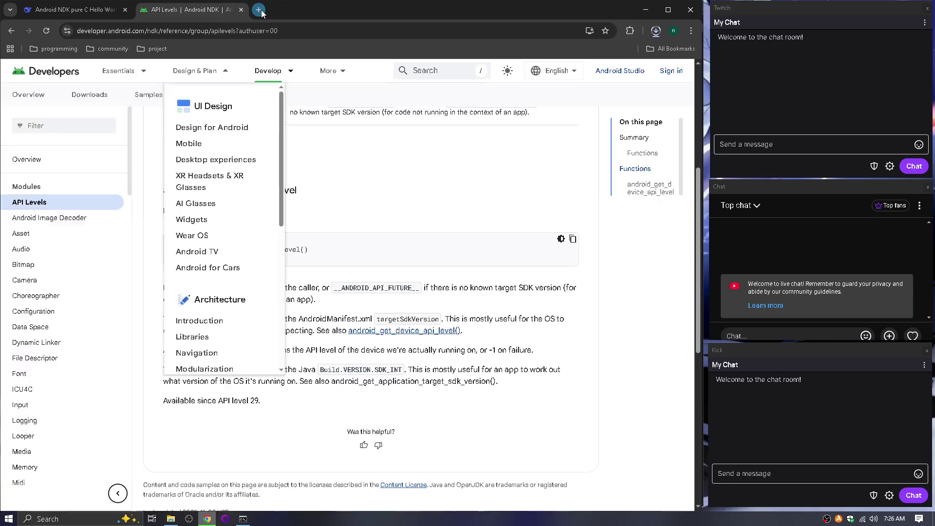
click(259, 10)
text(android a)
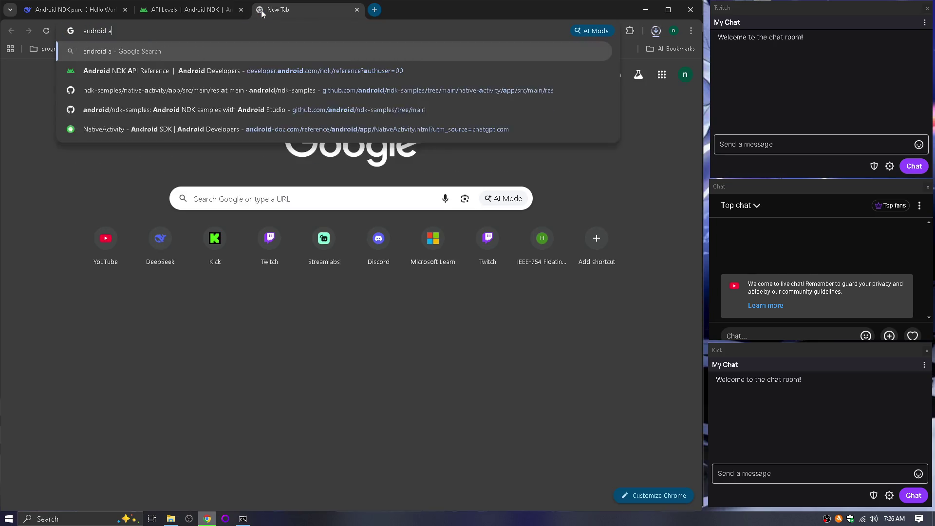
text(pi wiki)
key(Return)
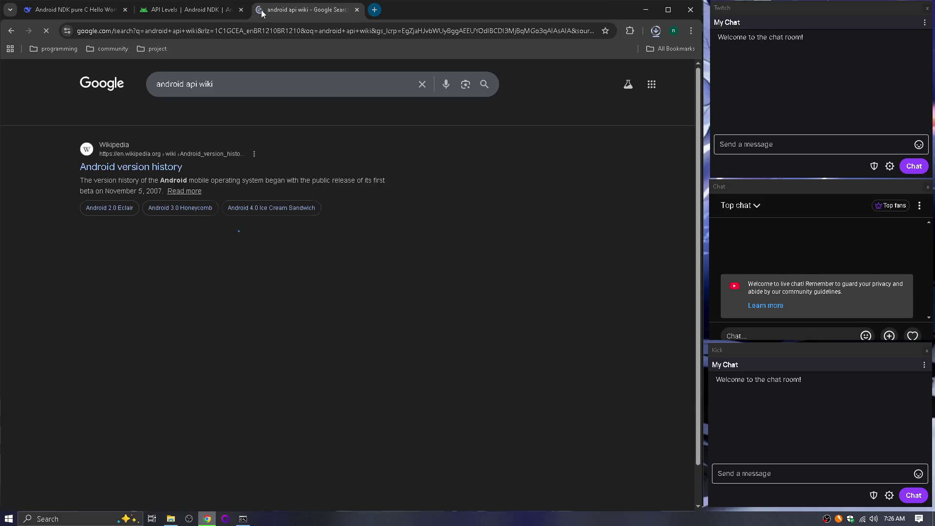
click(146, 167)
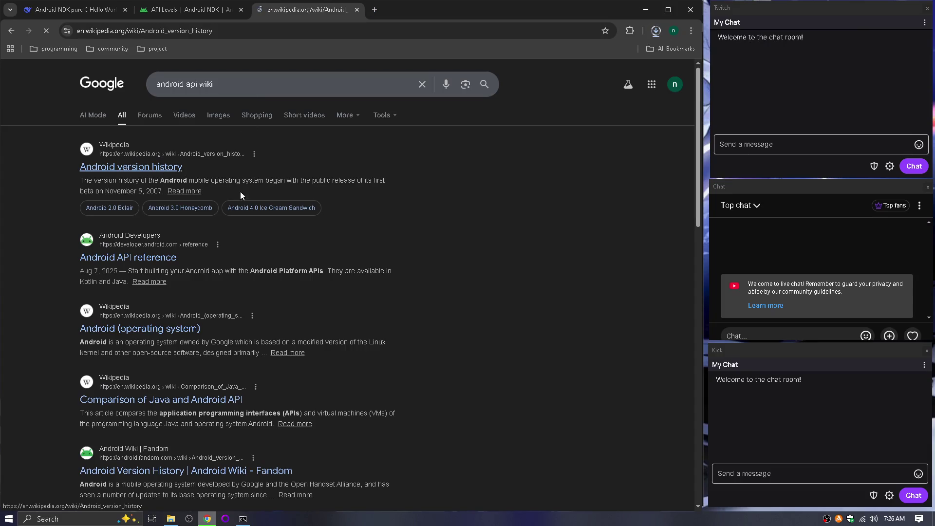
scroll(342, 252, down, 15)
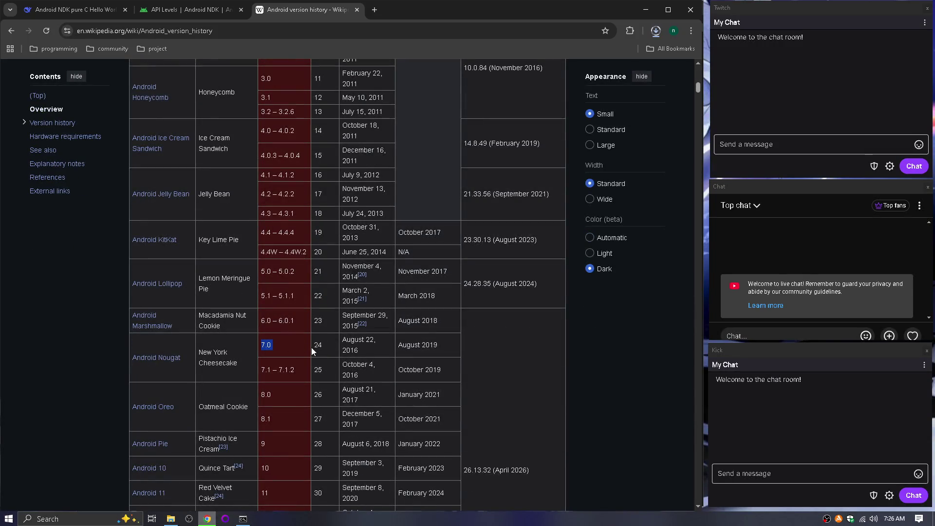
click(61, 8)
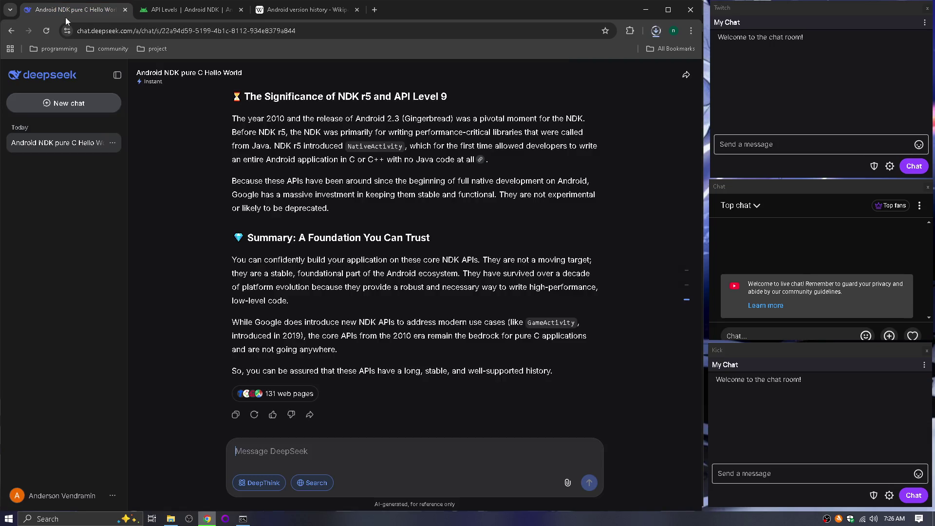
Read the age table dating NativeActivity, ALooper and core NDK APIs to 2010 (Android 2.3, API 9).
scroll(236, 217, up, 8)
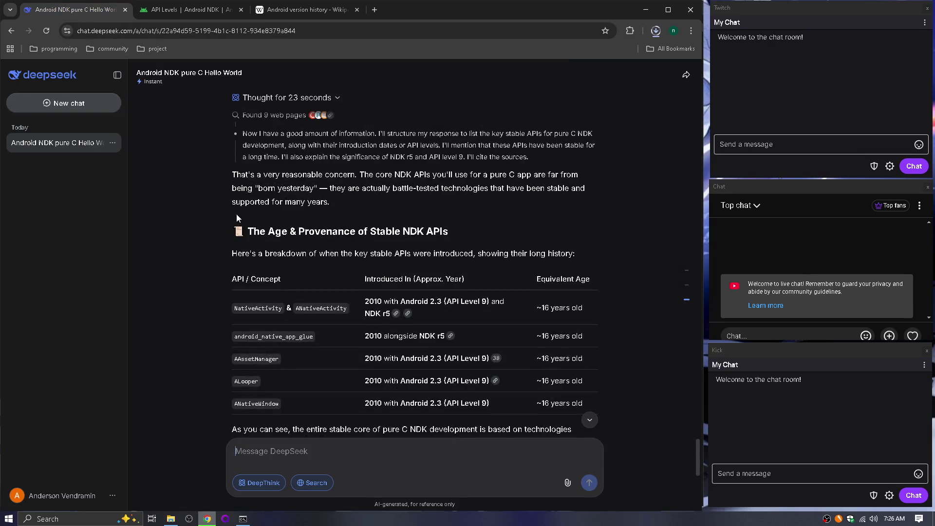
scroll(236, 218, down, 1)
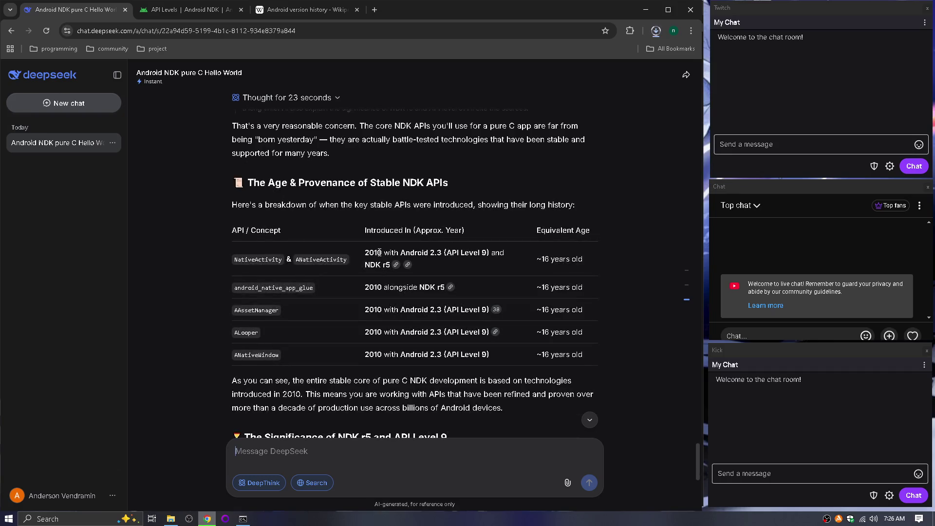
drag(444, 252, 427, 253)
scroll(350, 224, down, 1)
scroll(351, 223, down, 2)
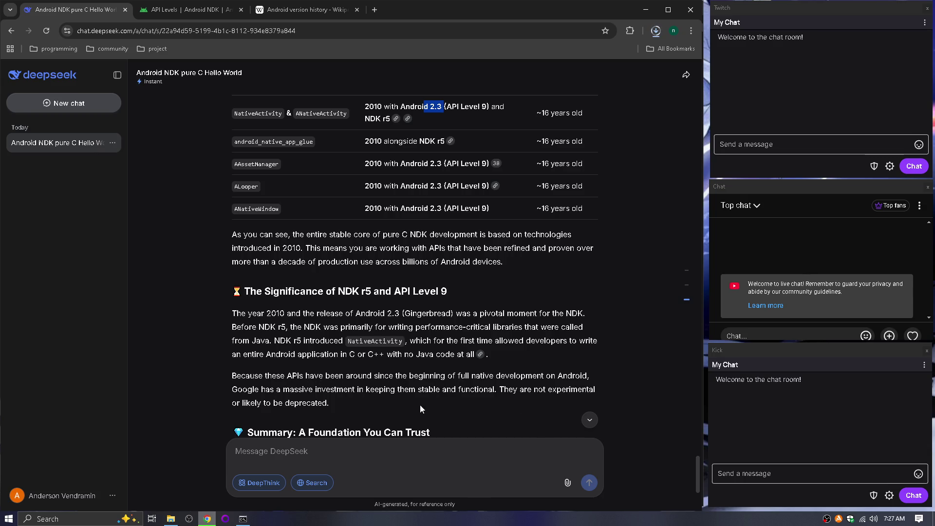
scroll(300, 352, up, 3)
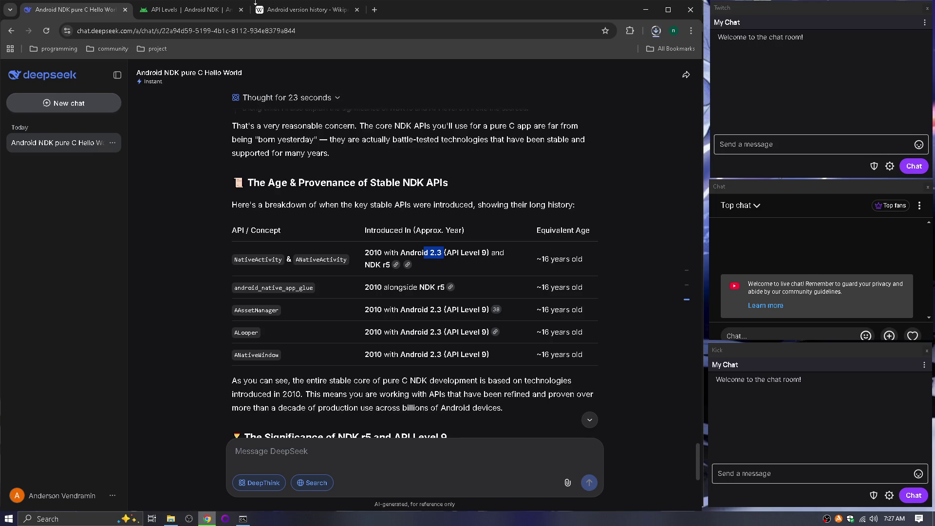
mouse_move(219, 13)
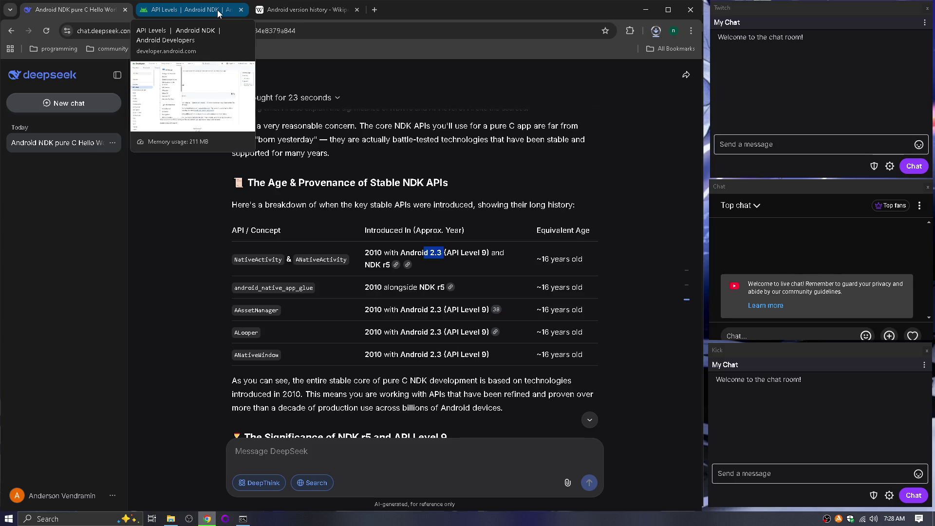
click(219, 13)
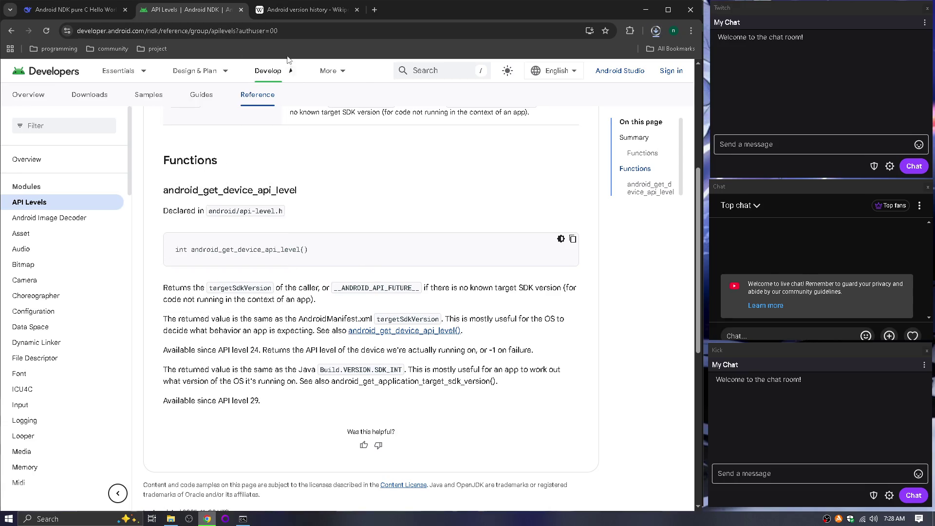
click(304, 12)
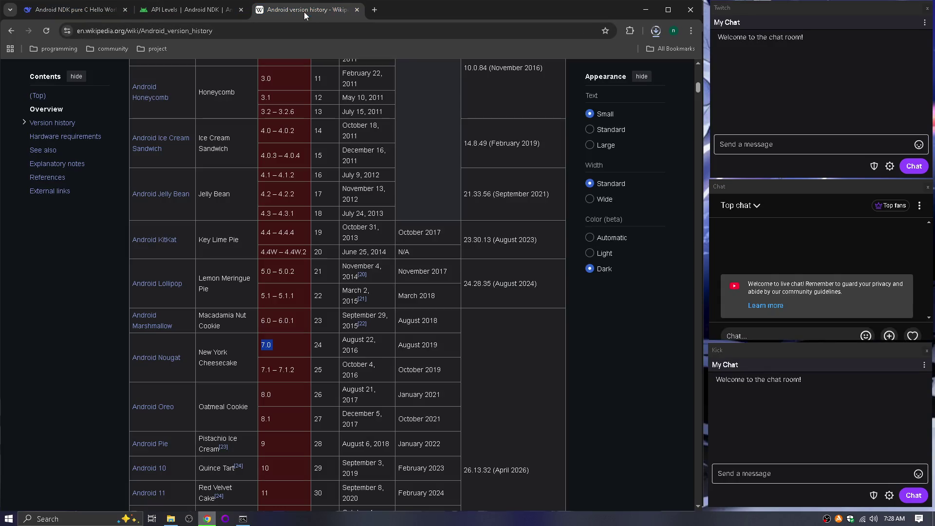
scroll(271, 209, up, 7)
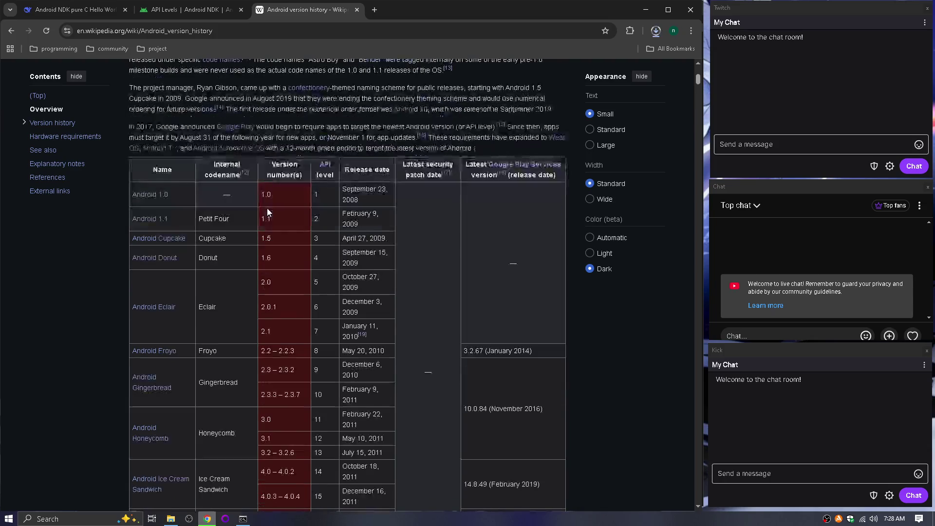
click(76, 10)
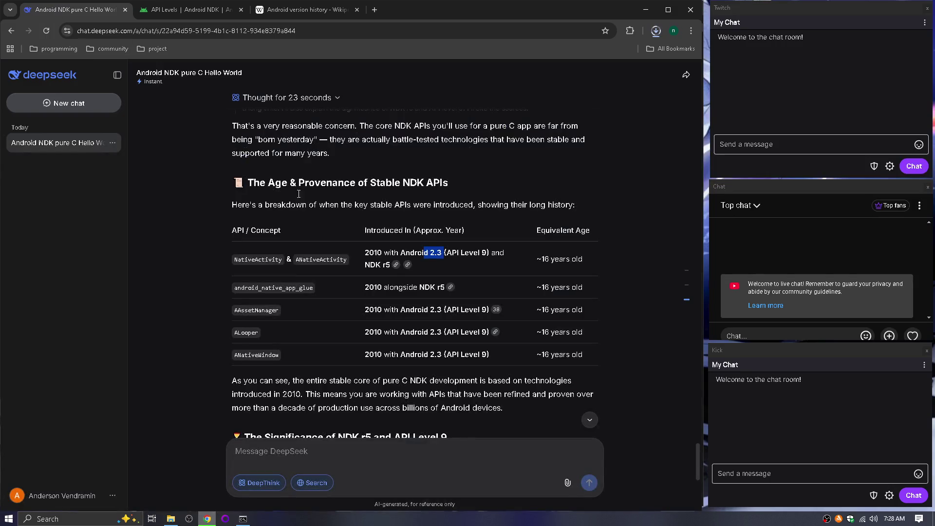
click(279, 10)
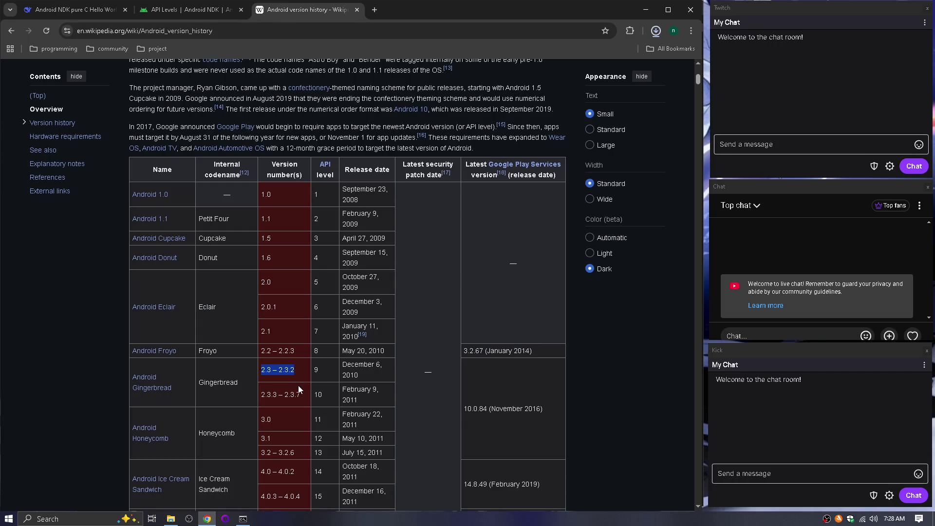
click(84, 11)
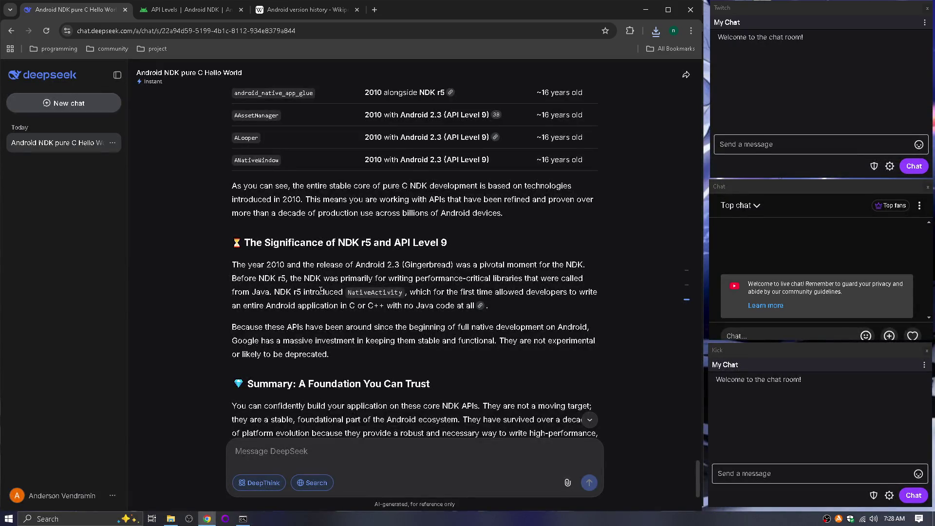
Select android_native_app_glue in the age table, then switch back to the API Levels reference page.
scroll(323, 289, up, 1)
scroll(323, 289, up, 2)
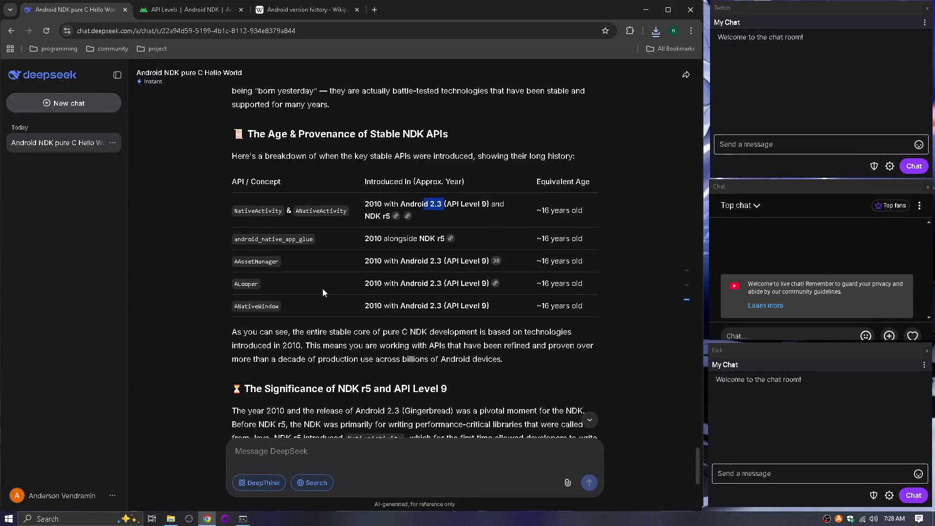
scroll(322, 291, down, 3)
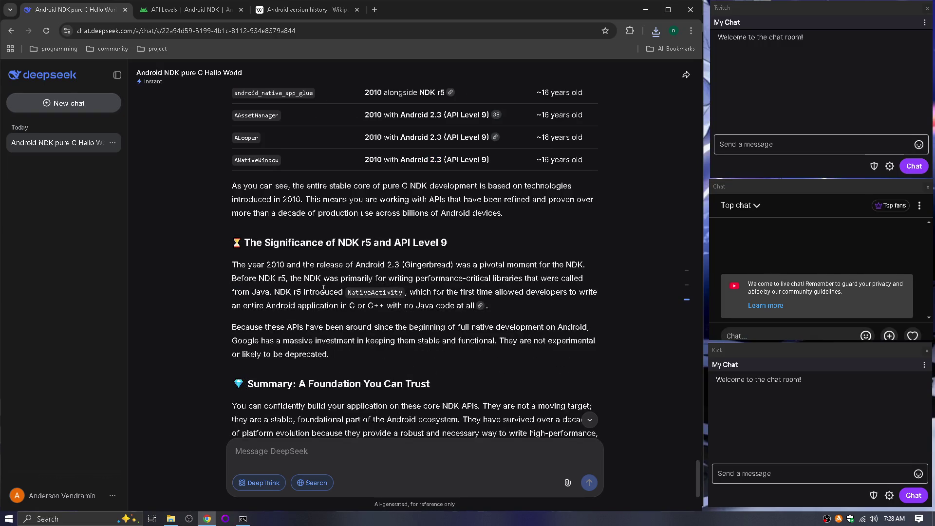
scroll(323, 289, up, 3)
click(275, 239)
double_click(275, 239)
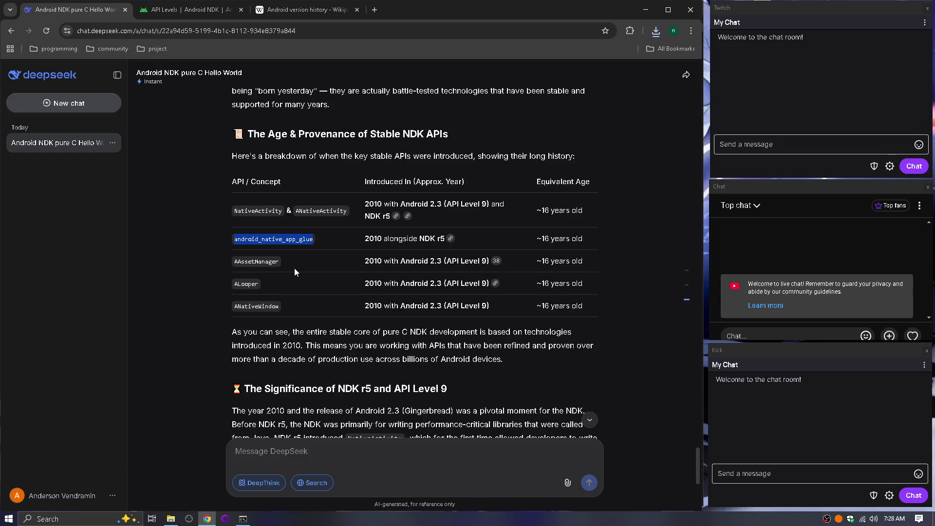
click(285, 11)
click(197, 11)
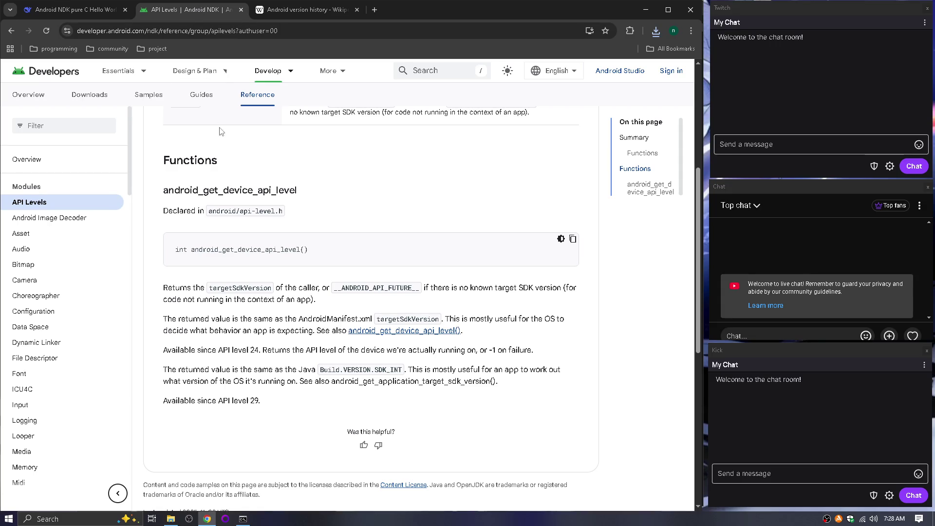
Return to the NDK API Reference and scroll through its Modules table.
key(alt+Left)
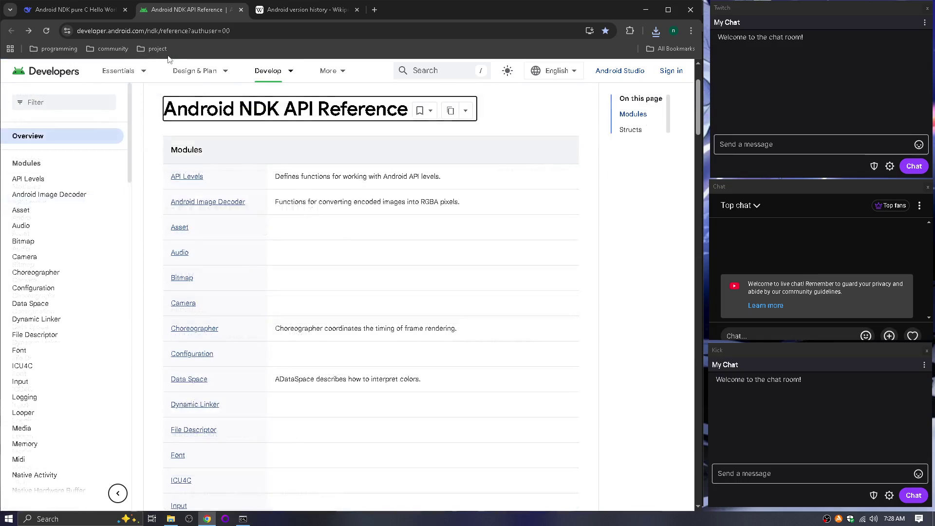
click(166, 48)
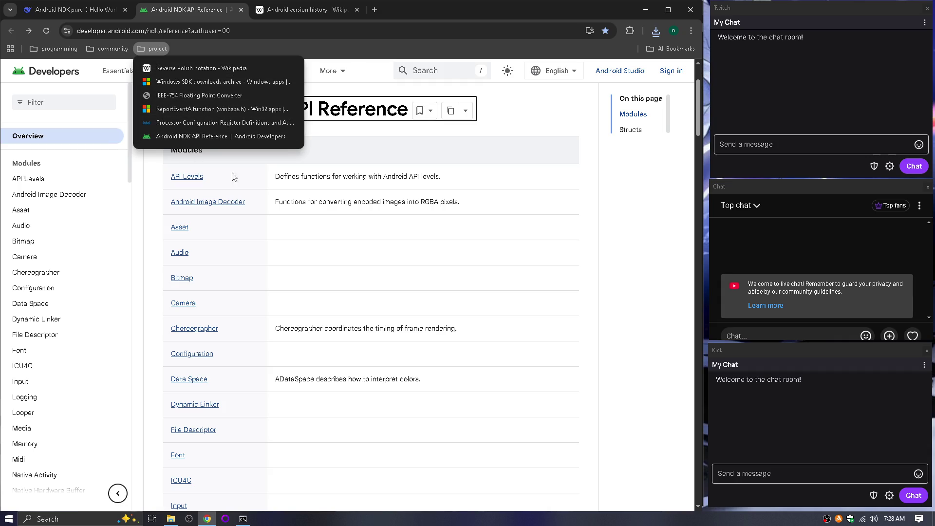
click(345, 242)
scroll(292, 288, down, 1)
scroll(292, 288, down, 6)
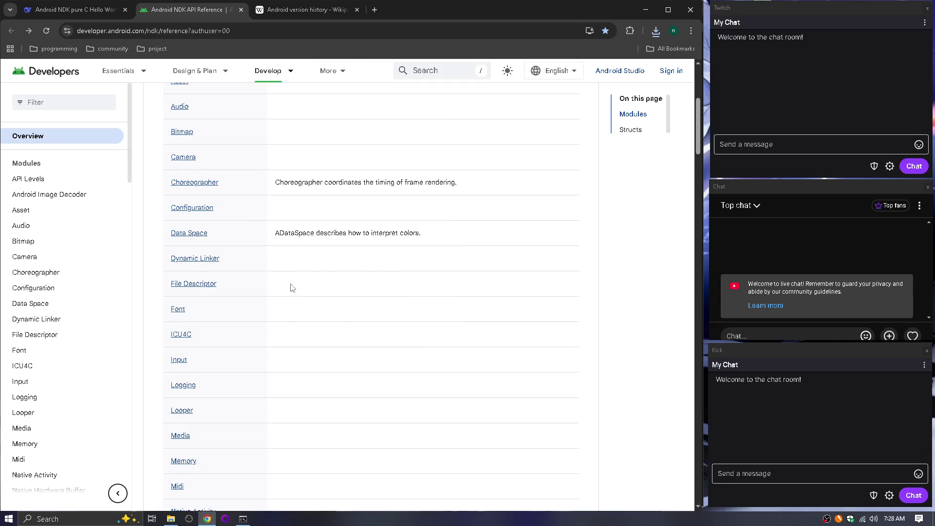
scroll(292, 288, down, 6)
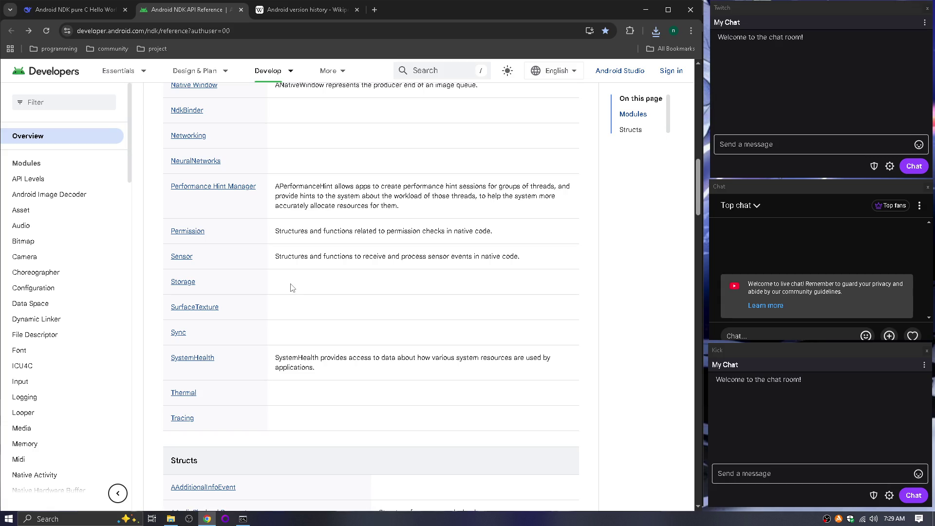
Open the Thermal module reference and browse its list of functions.
click(183, 393)
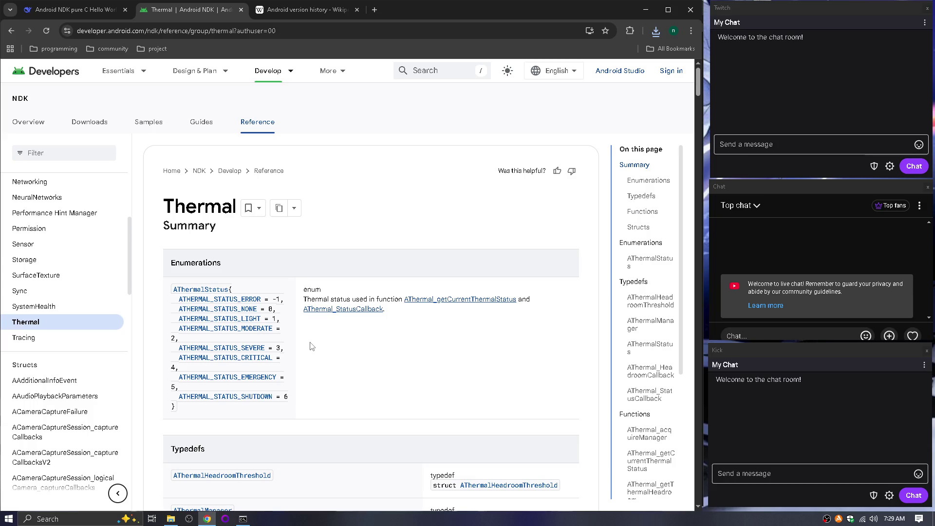
scroll(314, 346, down, 4)
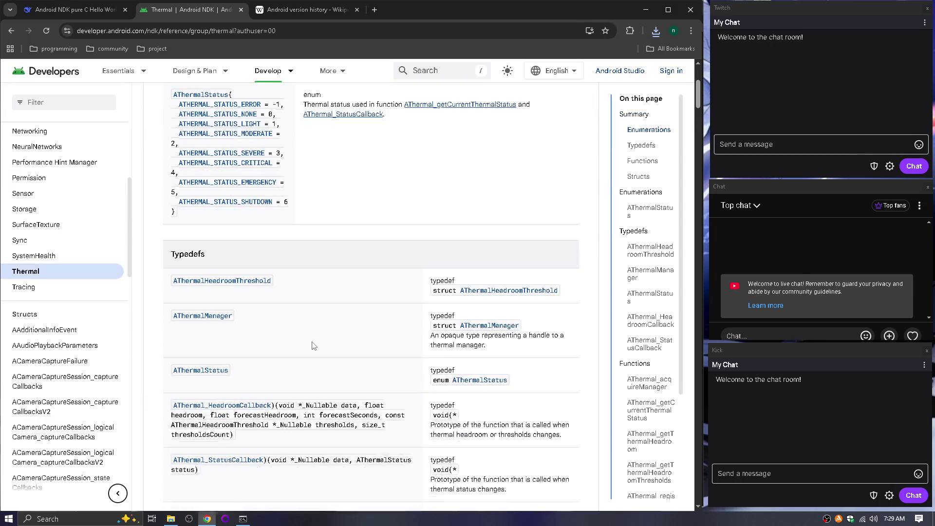
scroll(314, 346, down, 2)
scroll(314, 346, down, 15)
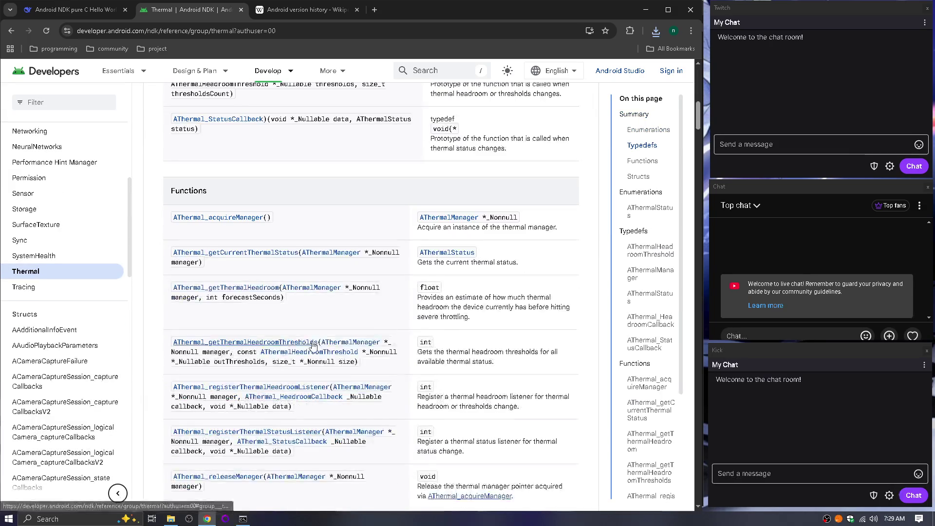
scroll(314, 346, up, 8)
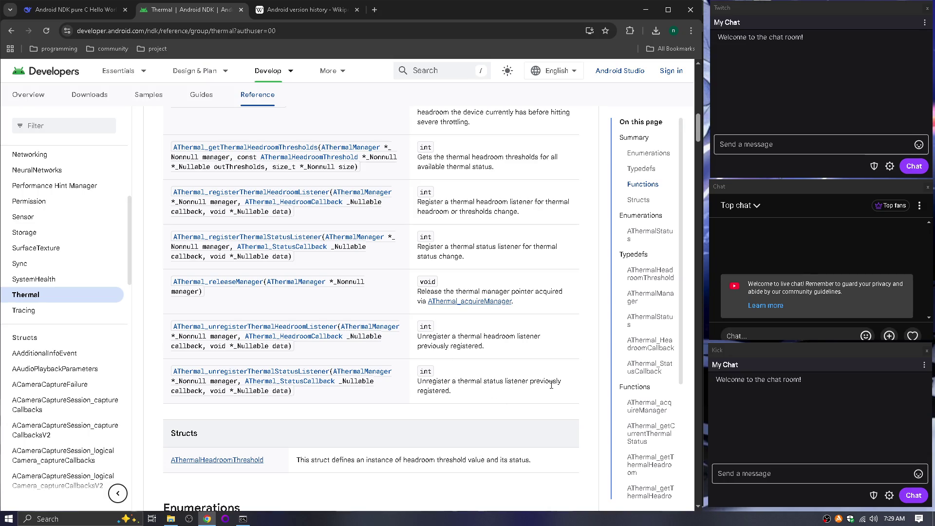
scroll(448, 282, up, 1)
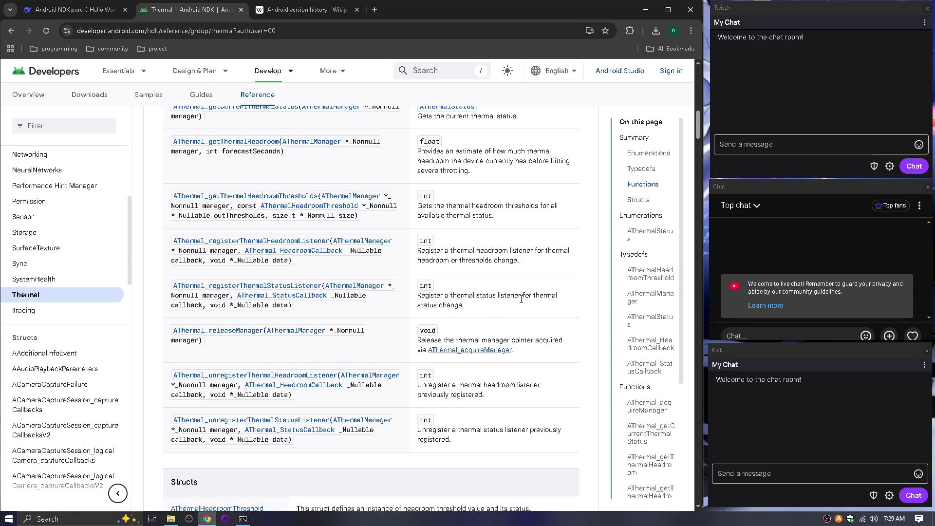
scroll(533, 297, up, 15)
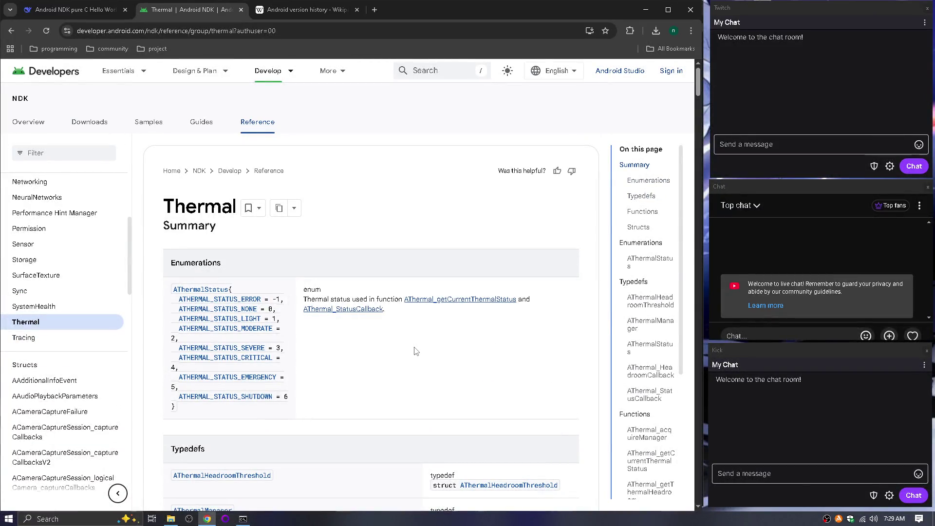
Glance at the other open tabs, then go back from Thermal to the NDK module list.
mouse_move(291, 71)
click(294, 7)
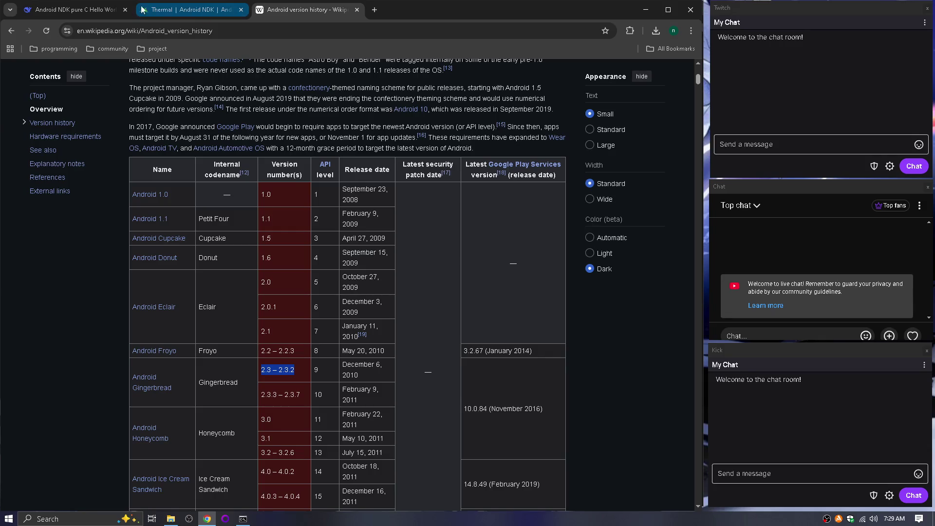
click(75, 8)
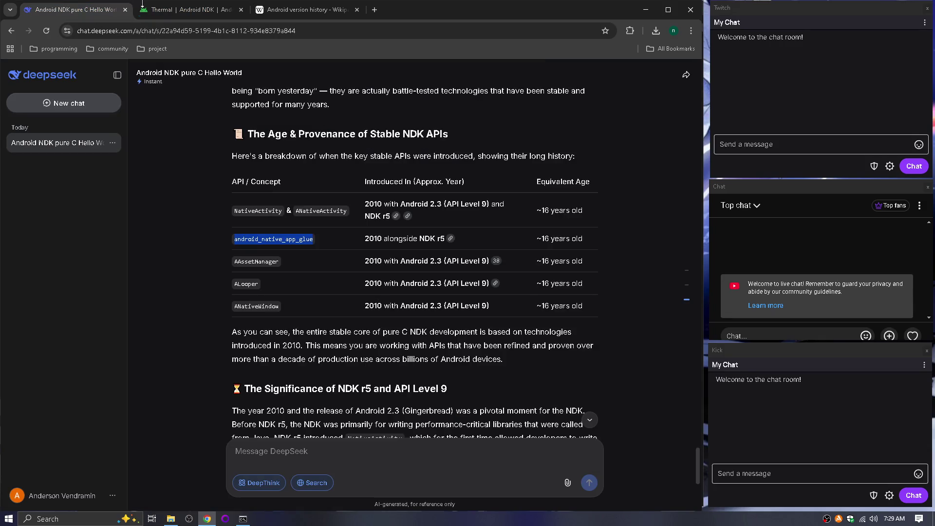
click(142, 7)
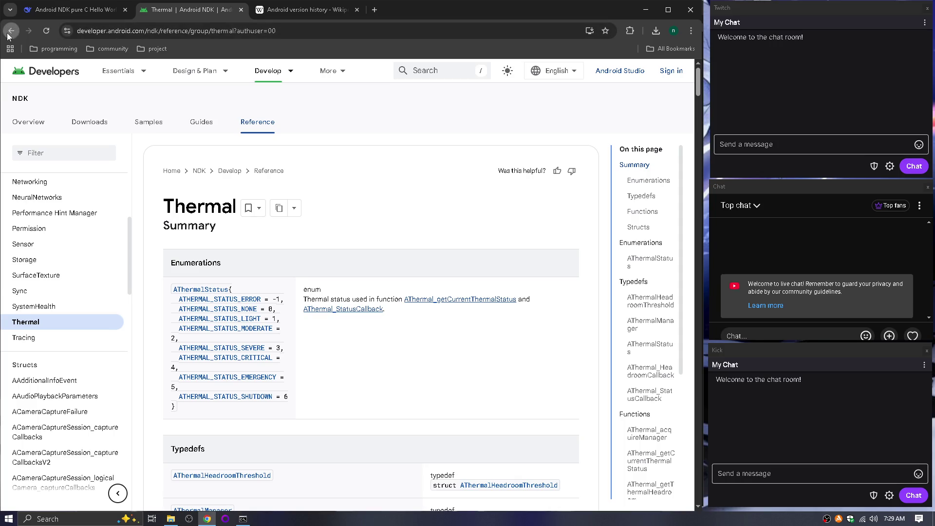
click(8, 35)
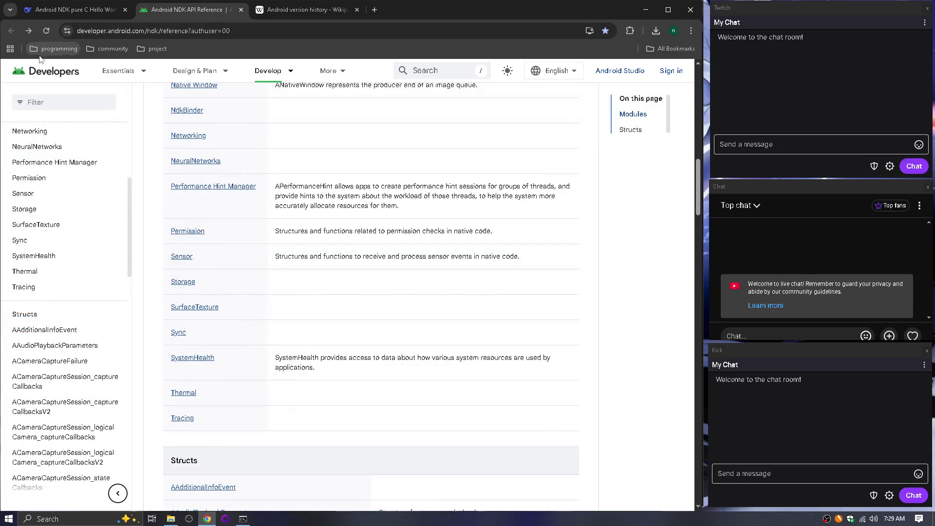
click(179, 334)
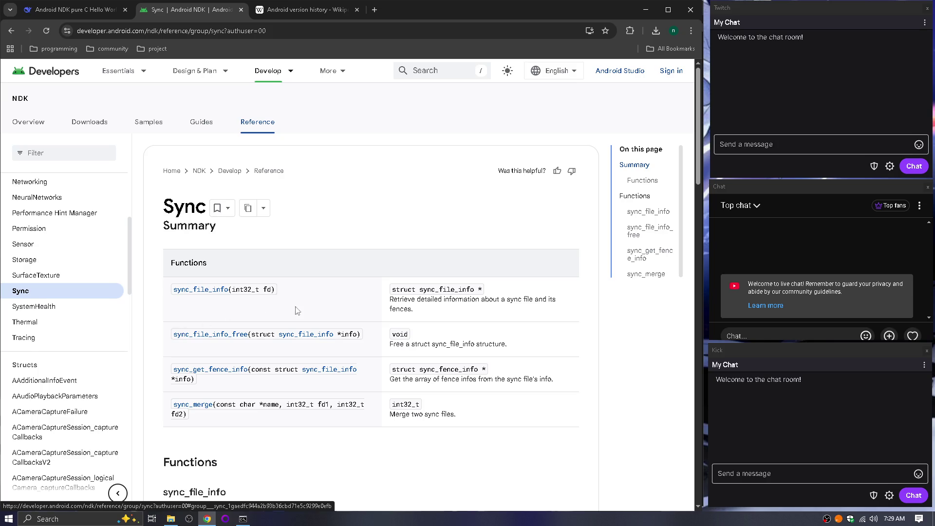
scroll(298, 310, down, 4)
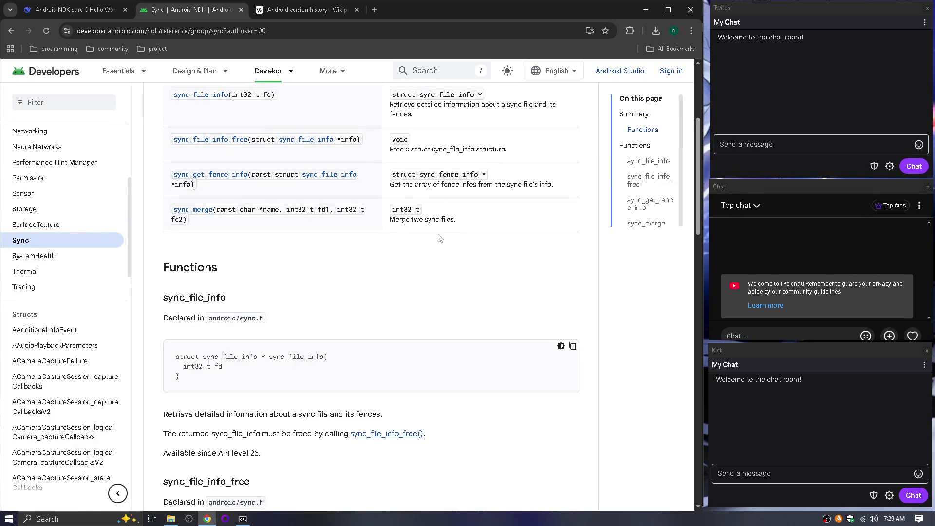
scroll(250, 283, down, 6)
scroll(250, 282, down, 6)
key(alt+Left)
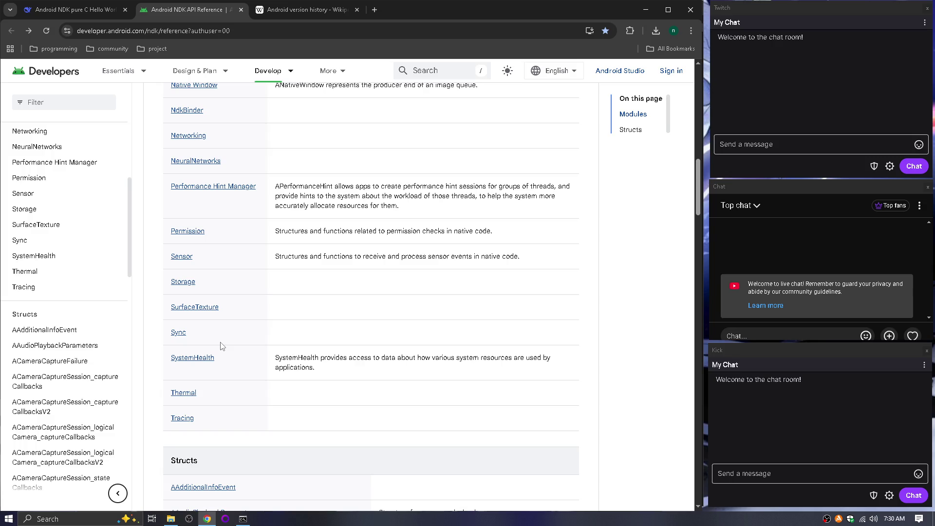
Browse the Native Activity module reference, then return to the 'Android NDK pure C Hello World' chat.
scroll(42, 257, up, 6)
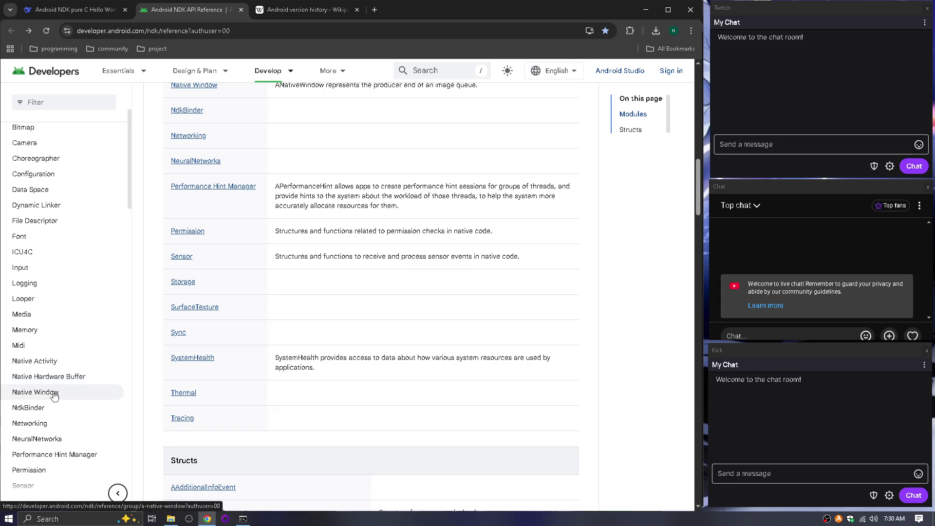
click(45, 365)
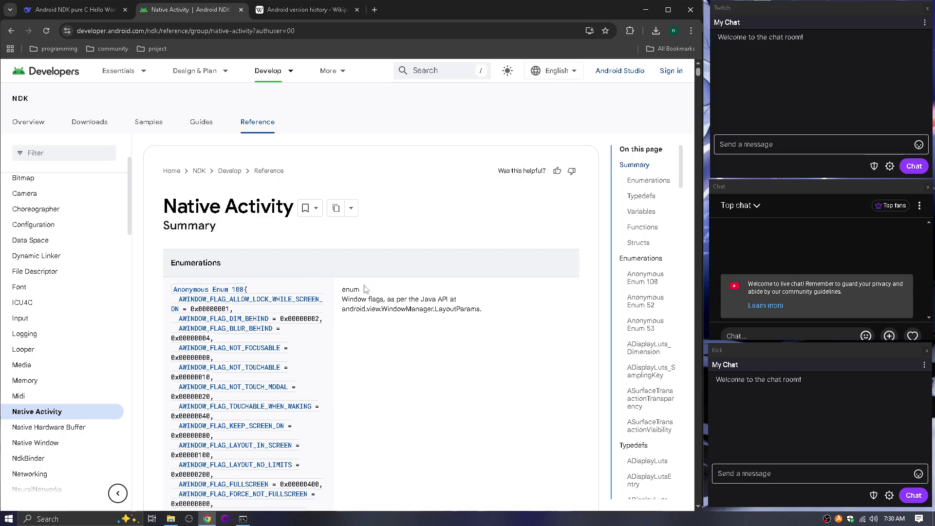
scroll(639, 311, down, 5)
scroll(639, 311, down, 10)
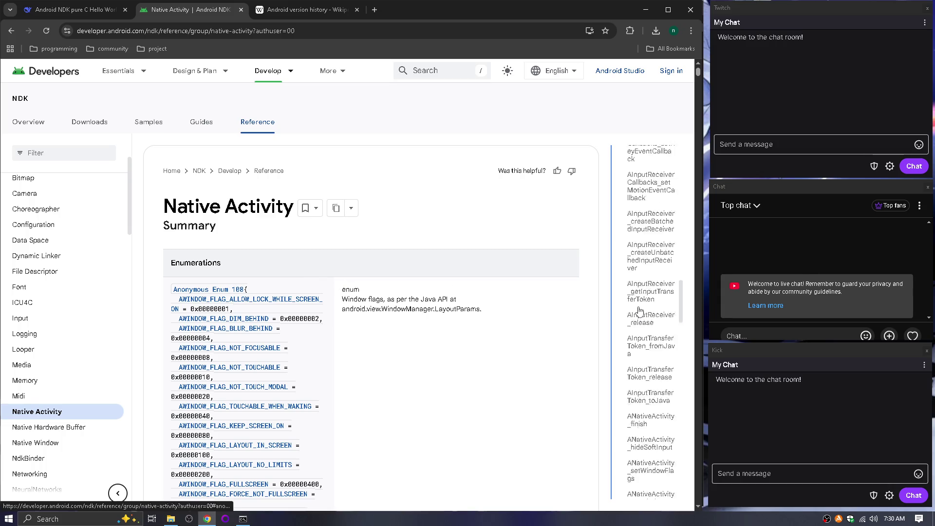
scroll(641, 311, down, 5)
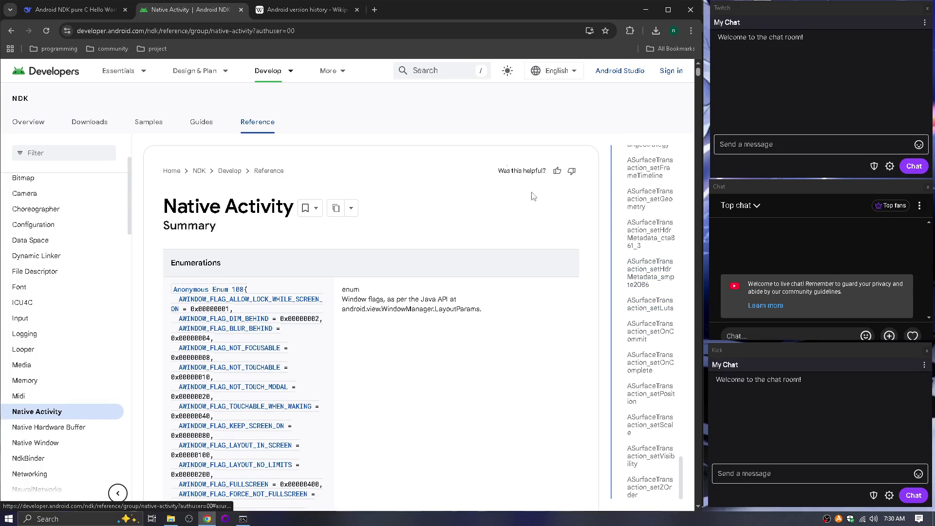
click(89, 11)
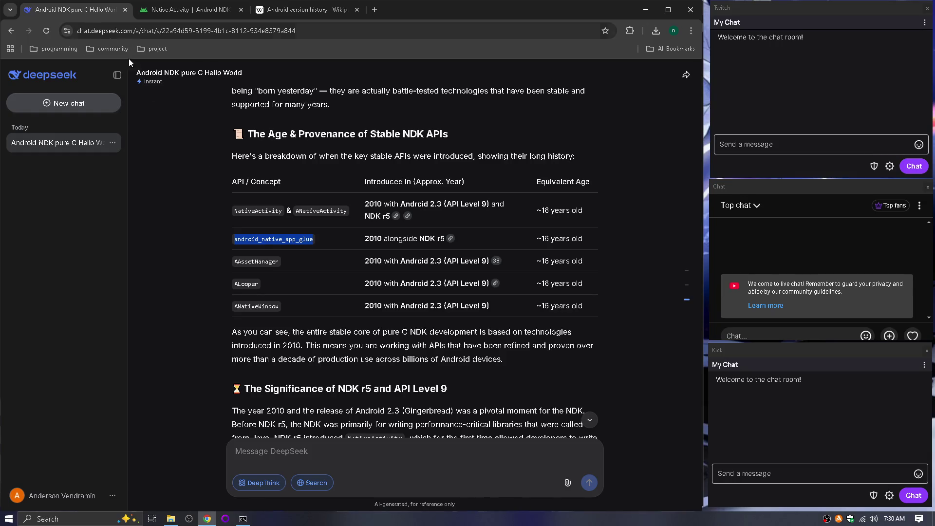
Open citation 11, the Tencent Cloud source behind DeepSeek's NativeActivity note, in a new tab.
scroll(375, 302, down, 15)
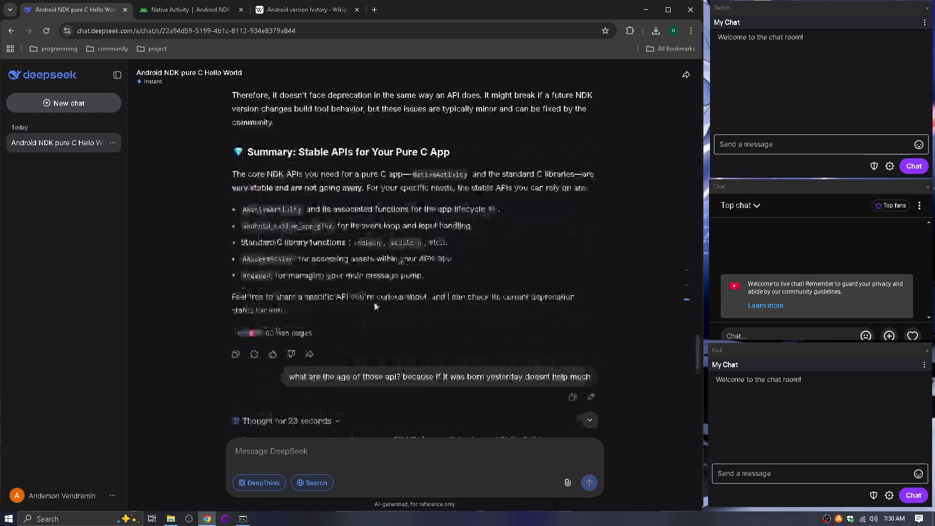
scroll(375, 306, up, 7)
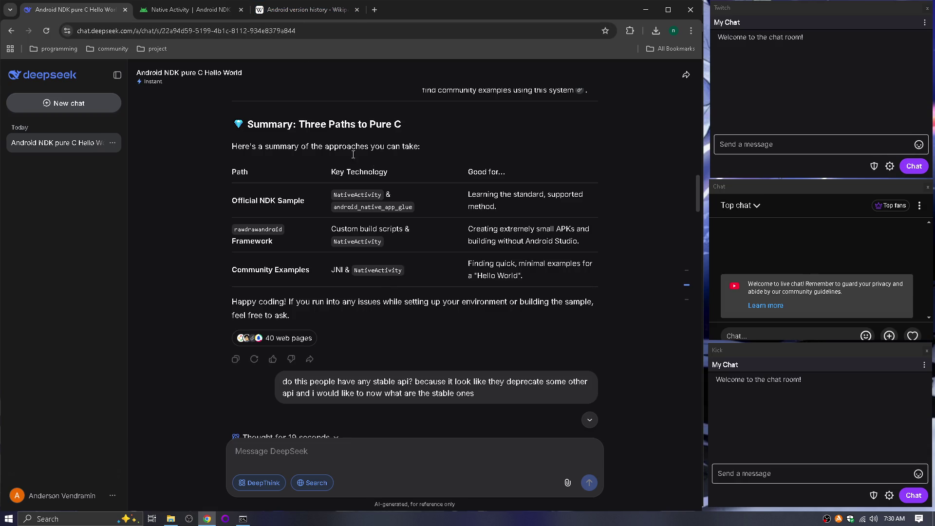
scroll(354, 155, up, 10)
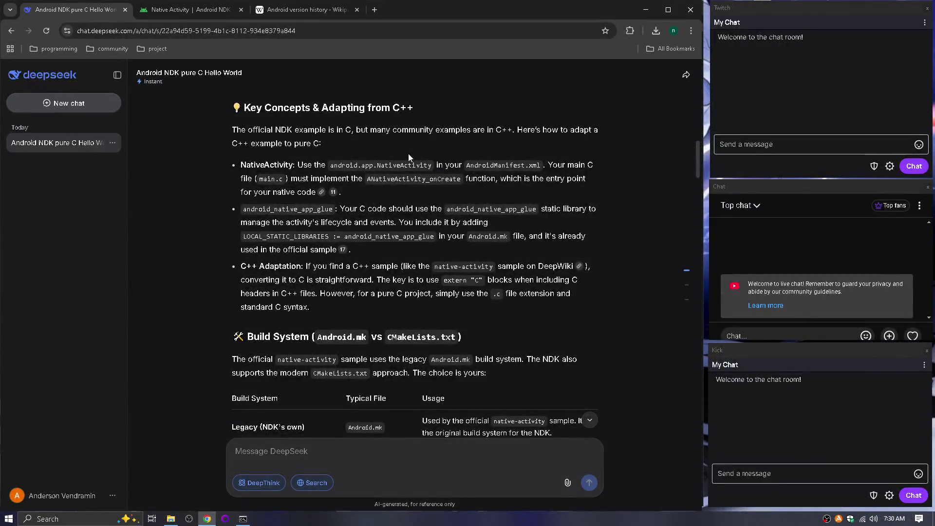
click(334, 193)
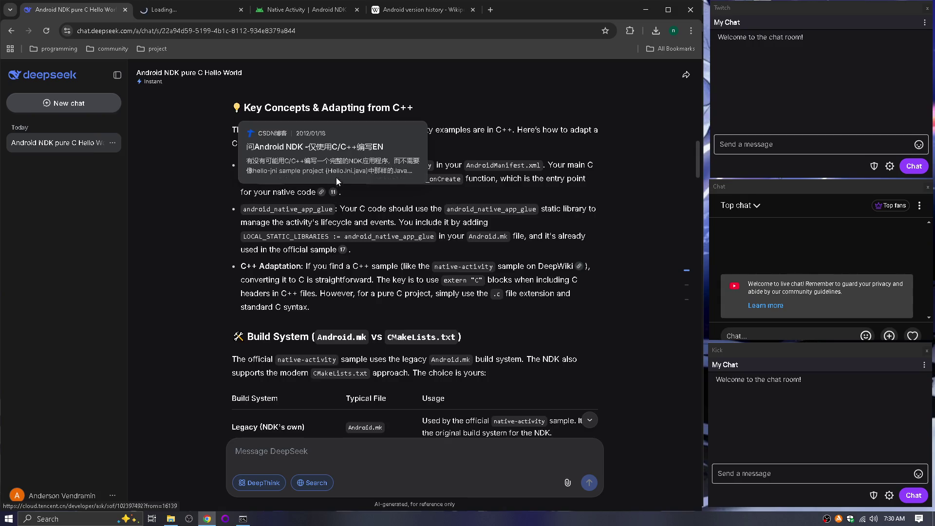
Close the Native Activity tab and bookmark the Android version history page into the project folder, then close it.
click(357, 10)
click(336, 10)
key(ctrl+d)
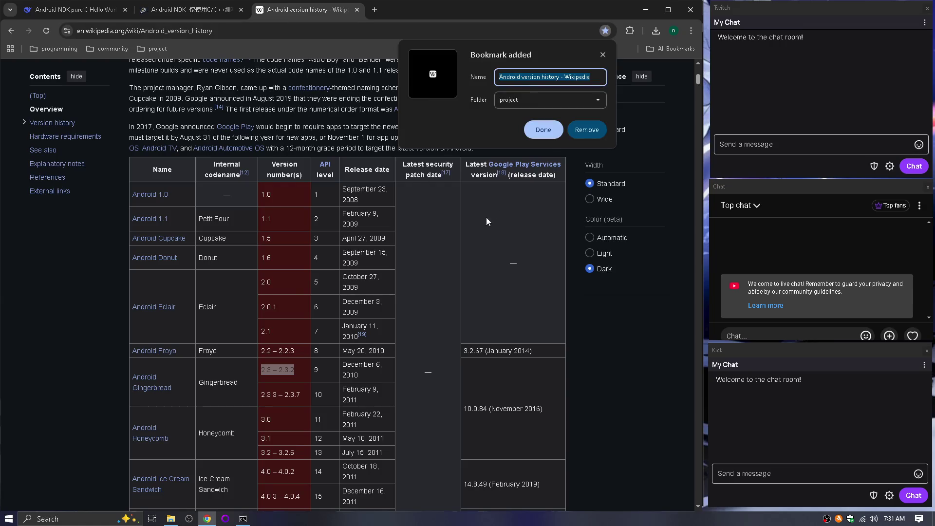
click(544, 130)
key(ctrl+w)
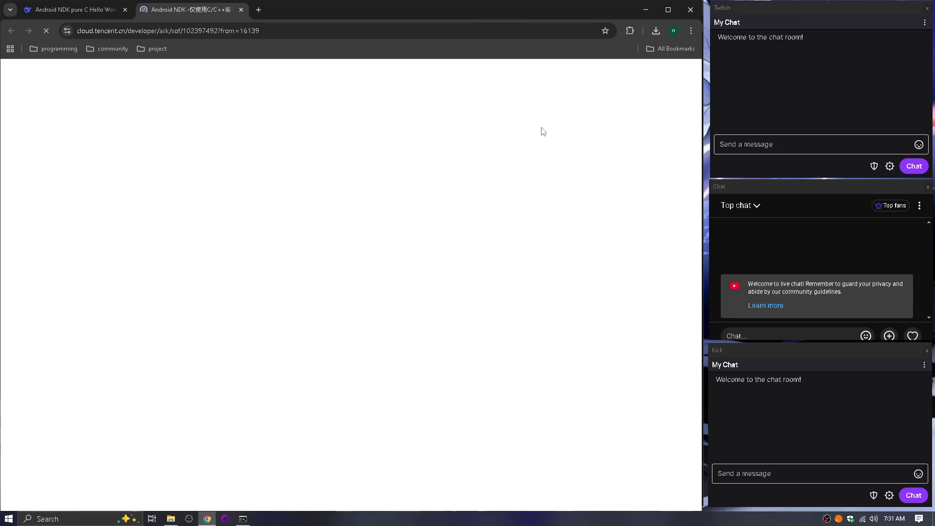
Reopen the Tencent Cloud NDK question page, skim a Portuguese translation, then close both copies.
click(105, 11)
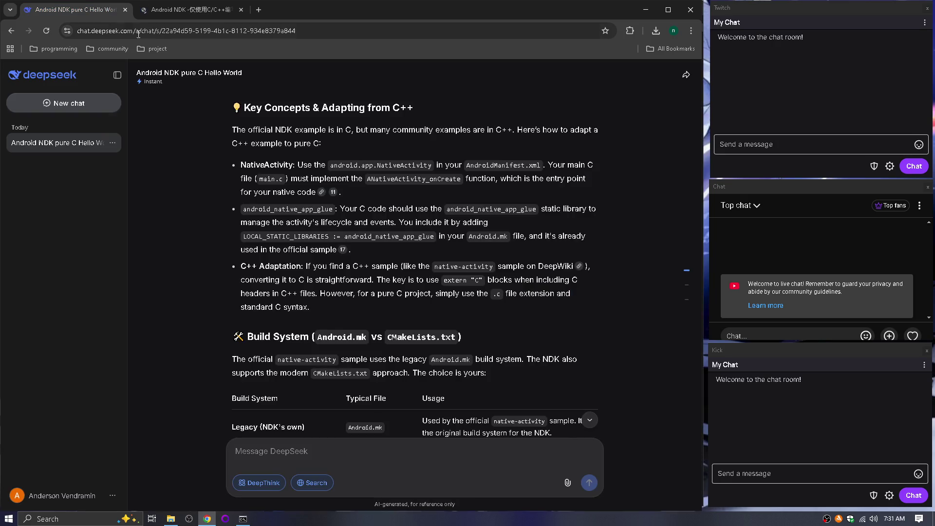
click(331, 194)
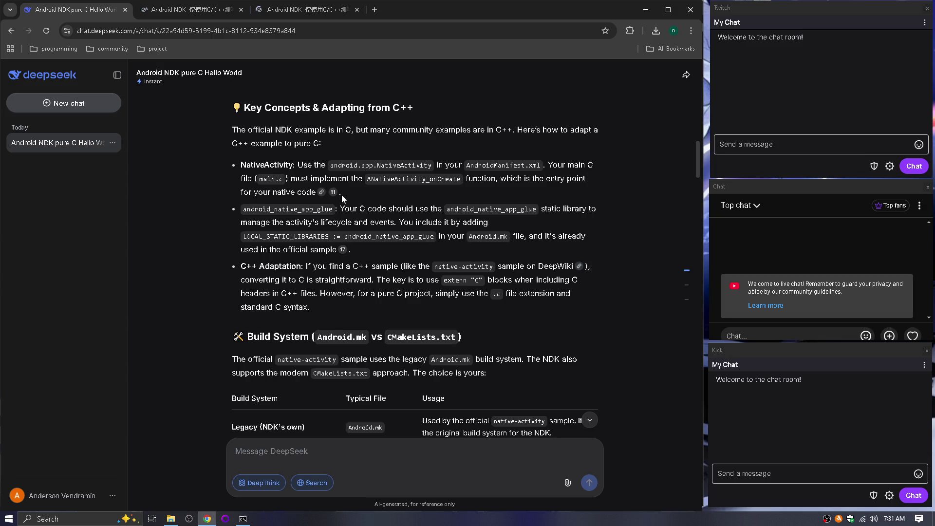
click(295, 11)
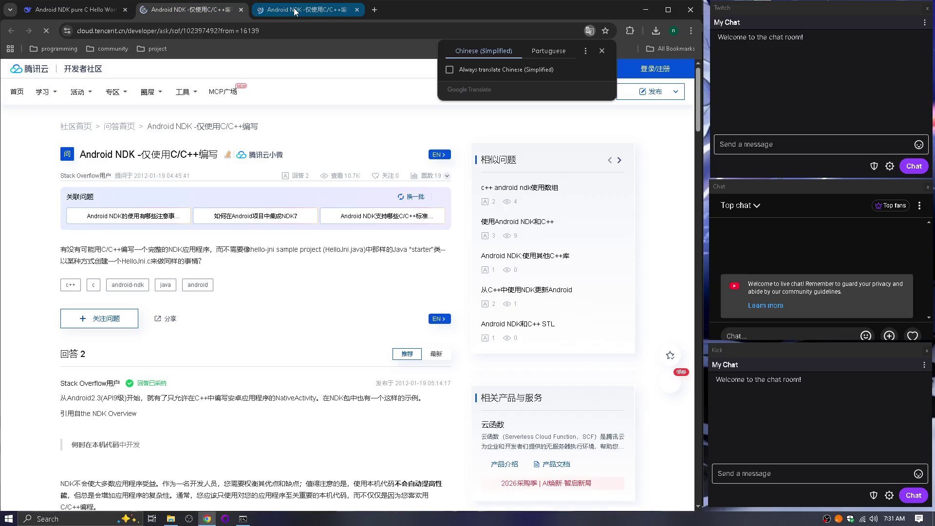
click(565, 51)
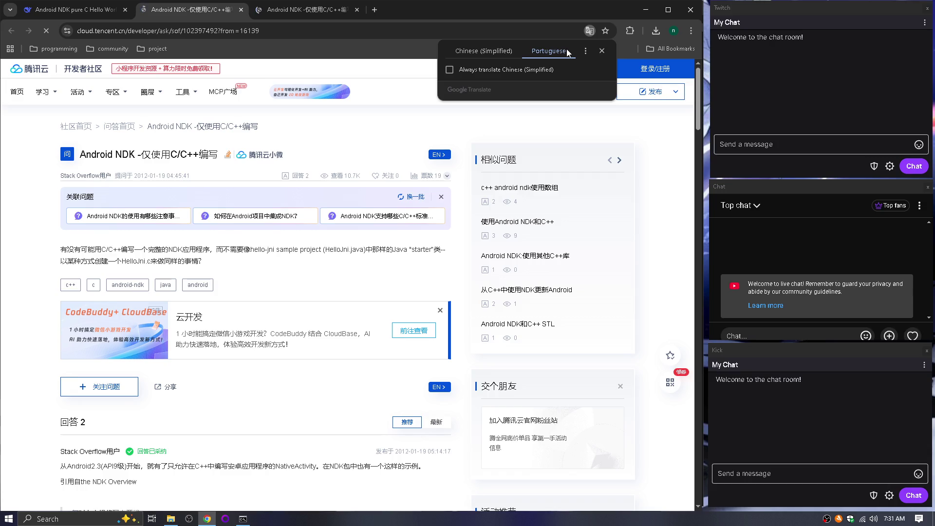
scroll(336, 257, down, 10)
scroll(336, 256, down, 10)
key(ctrl+w)
scroll(335, 253, down, 10)
key(ctrl+w)
Open the ndk-samples native-activity GitHub link in a new tab and view it.
scroll(335, 252, up, 8)
right_click(350, 248)
click(367, 255)
click(194, 13)
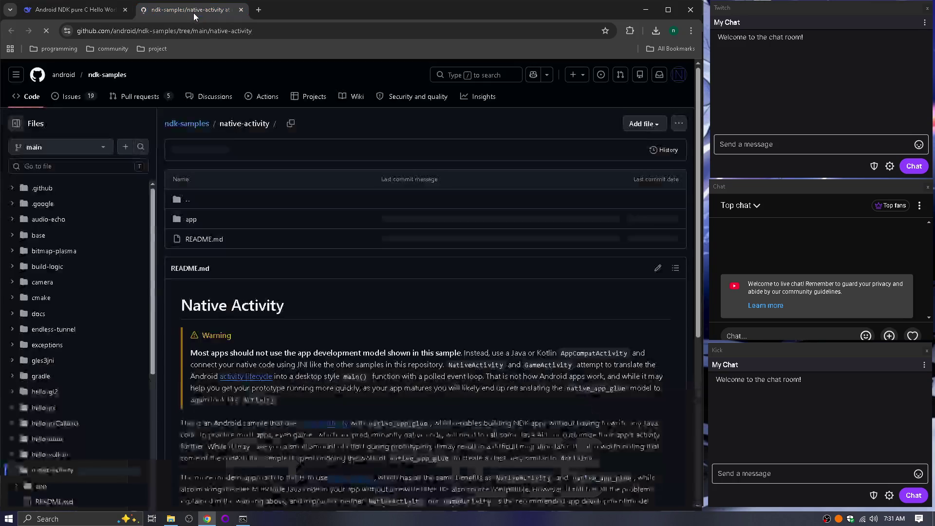
click(191, 220)
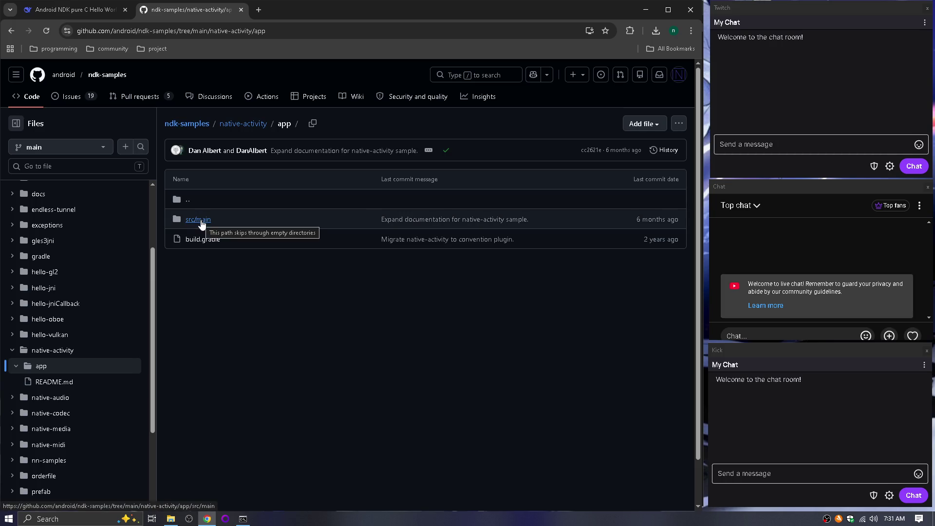
click(201, 220)
click(190, 240)
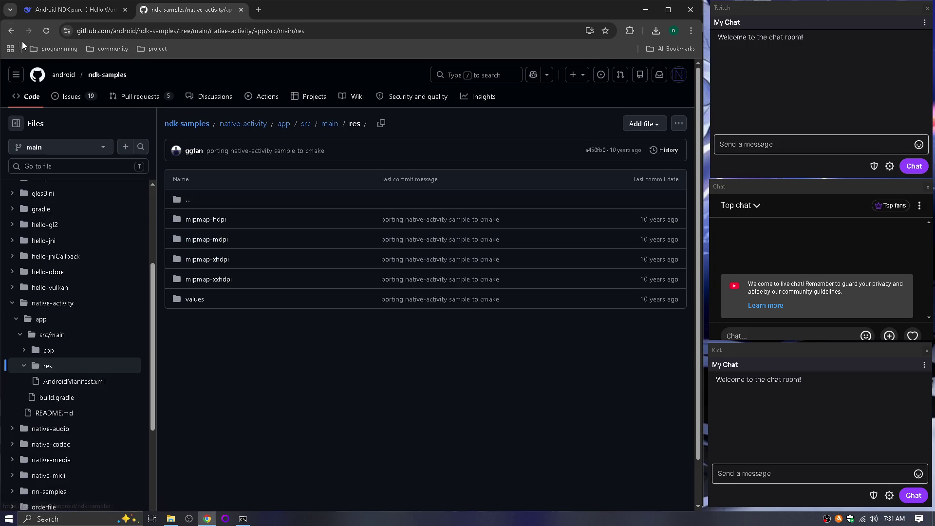
click(11, 31)
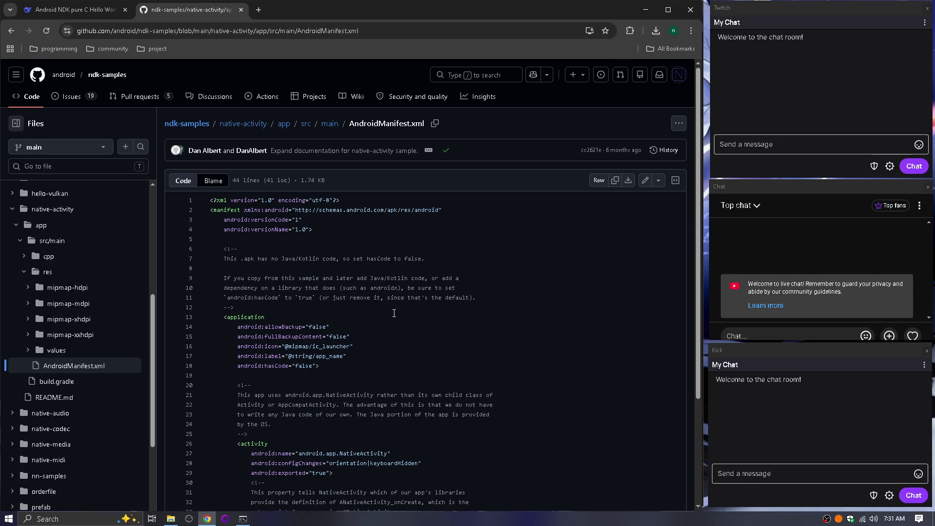
scroll(394, 312, down, 3)
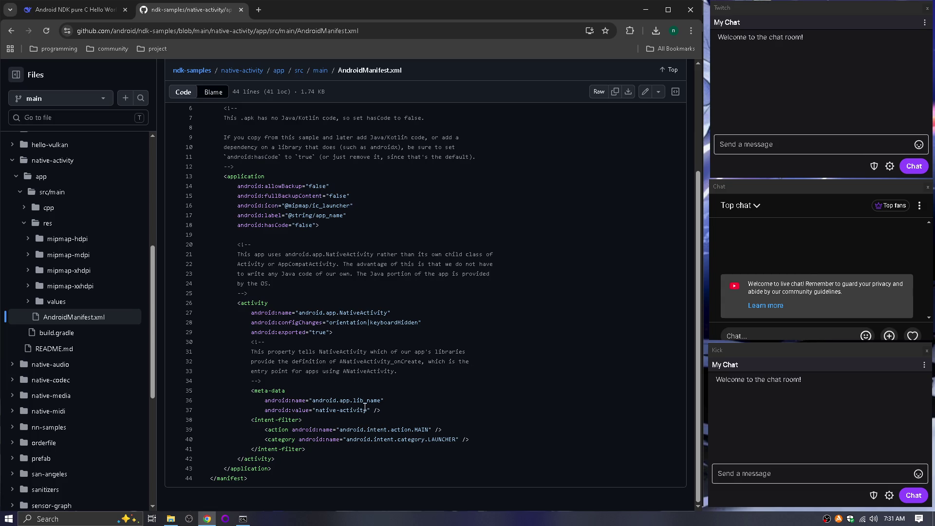
scroll(201, 111, up, 3)
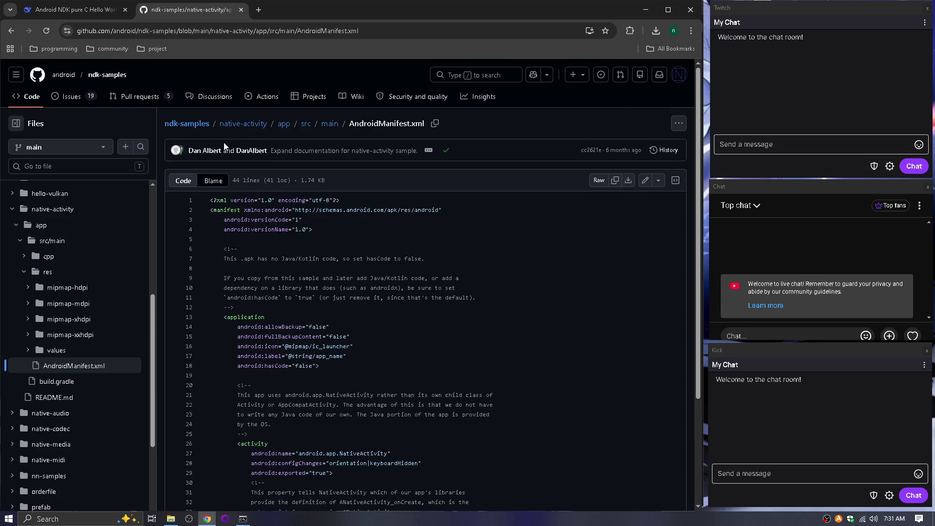
click(238, 127)
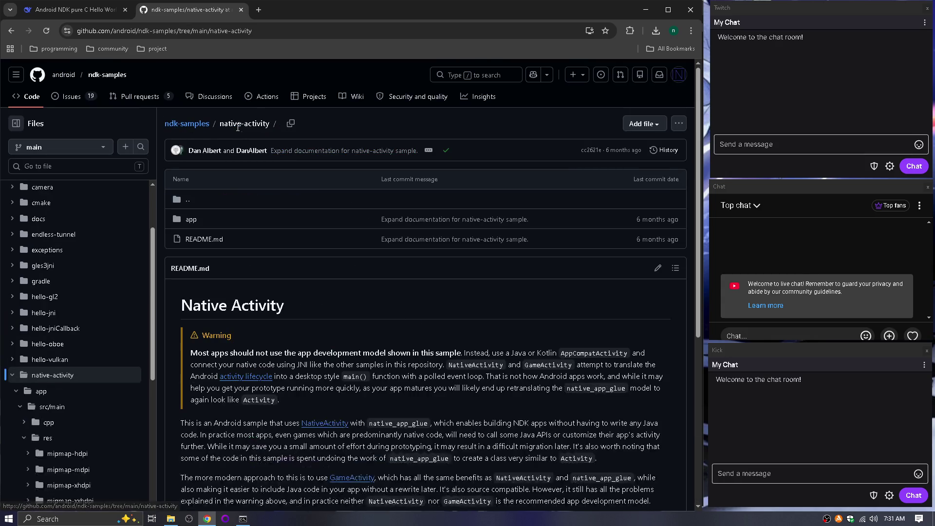
click(679, 124)
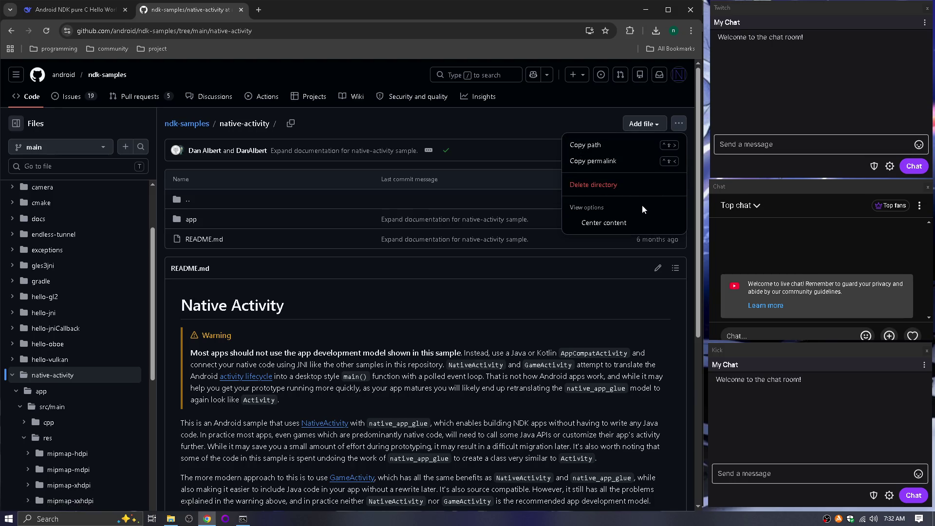
click(542, 286)
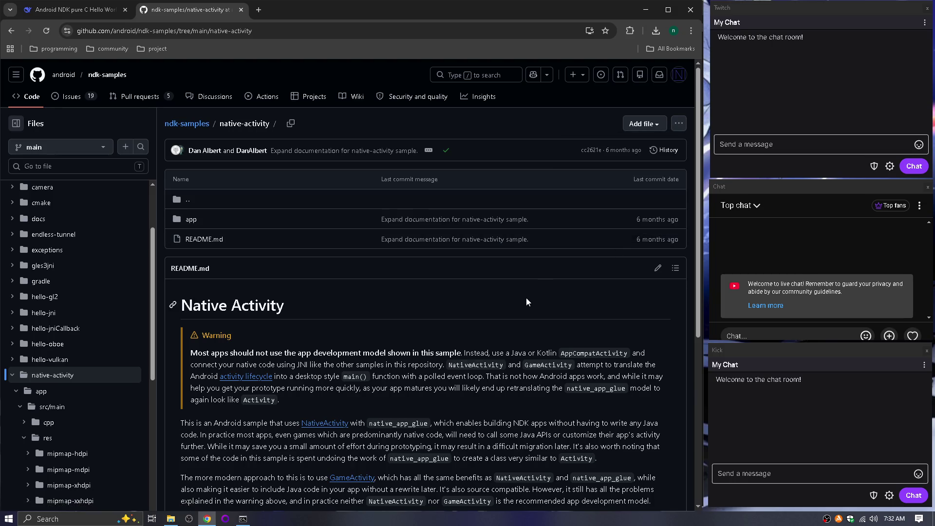
From the ndk-samples repository root, download the code as ndk-samples-main.zip and check download progress.
click(189, 125)
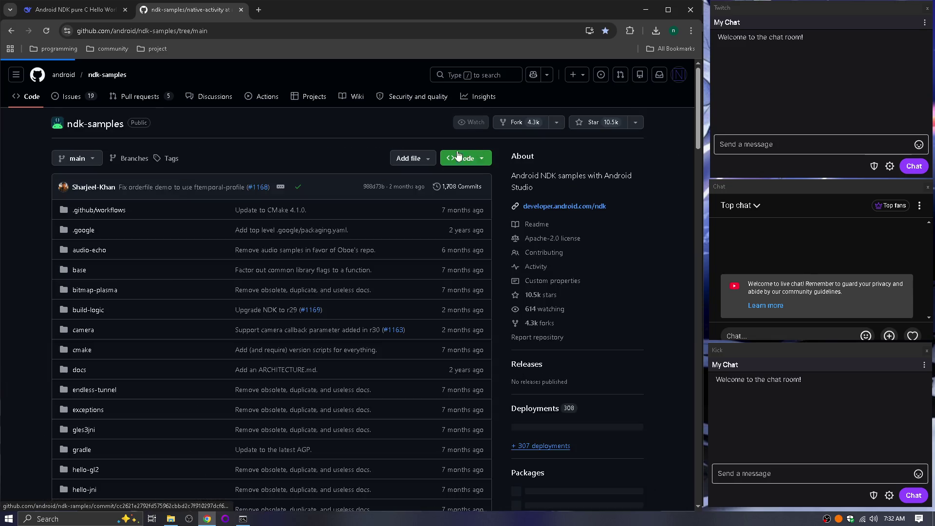
click(462, 160)
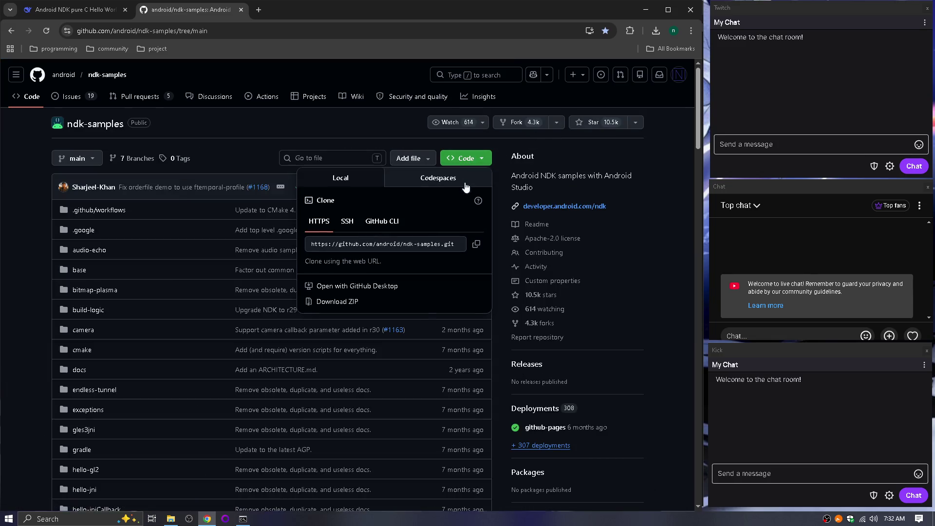
click(350, 302)
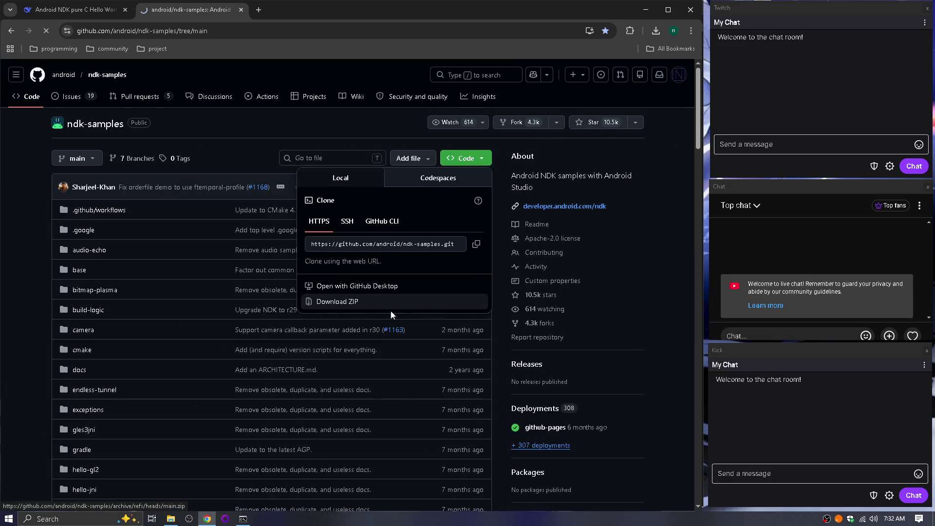
click(12, 211)
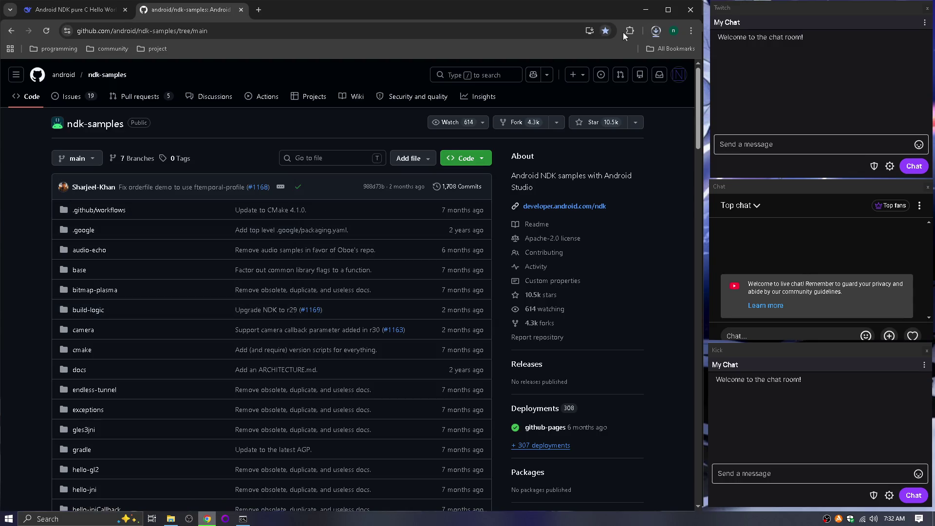
click(657, 32)
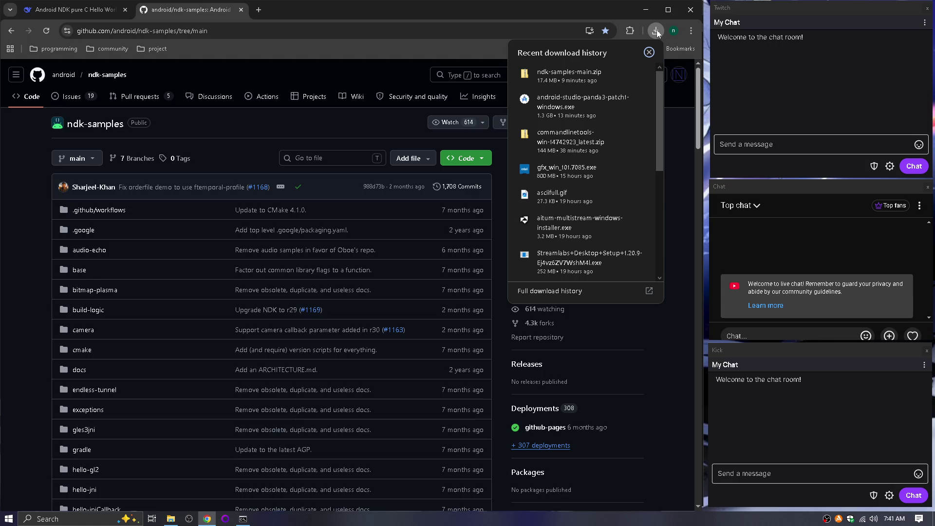
Run the Android Studio installer with default components, install location and Start Menu folder.
click(563, 114)
click(536, 210)
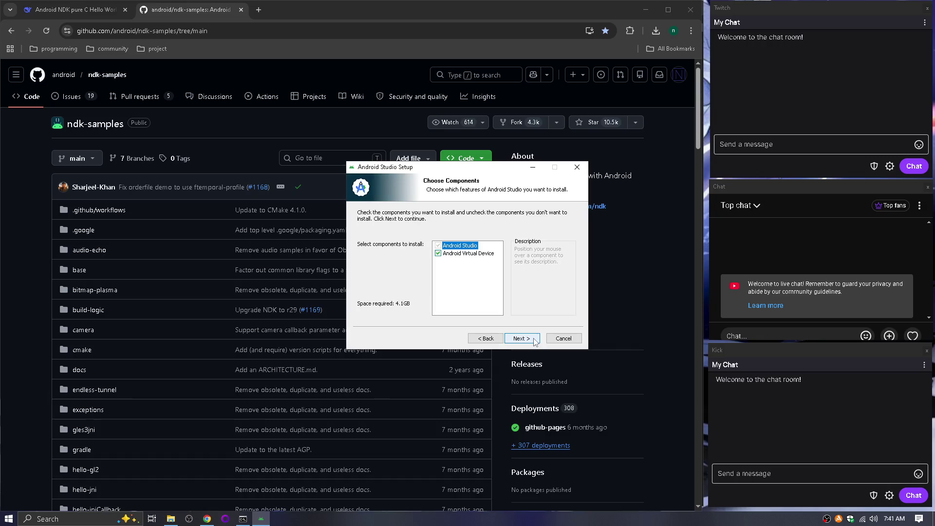
click(536, 343)
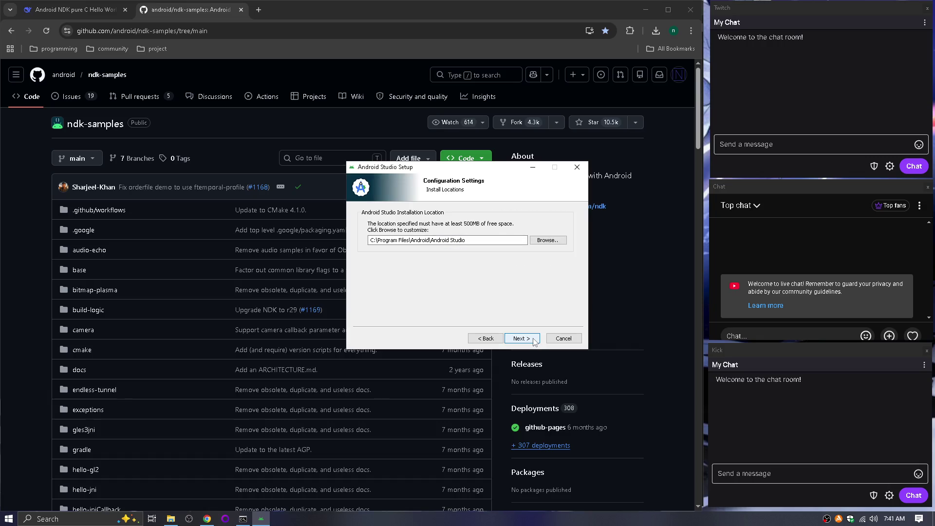
click(535, 343)
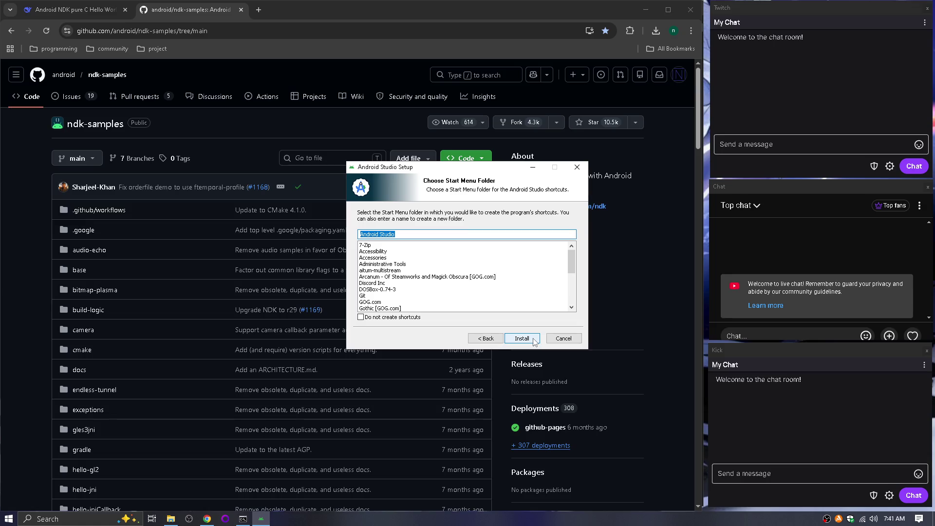
click(533, 342)
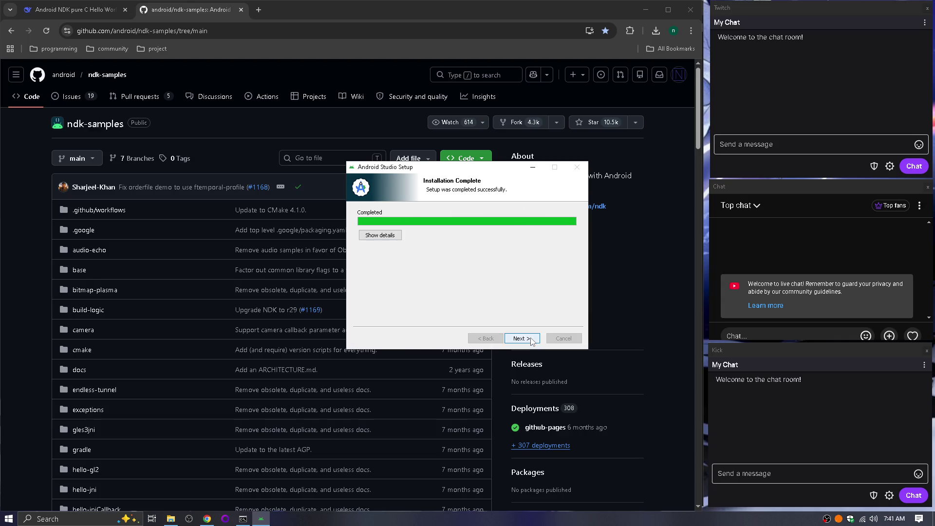
click(532, 342)
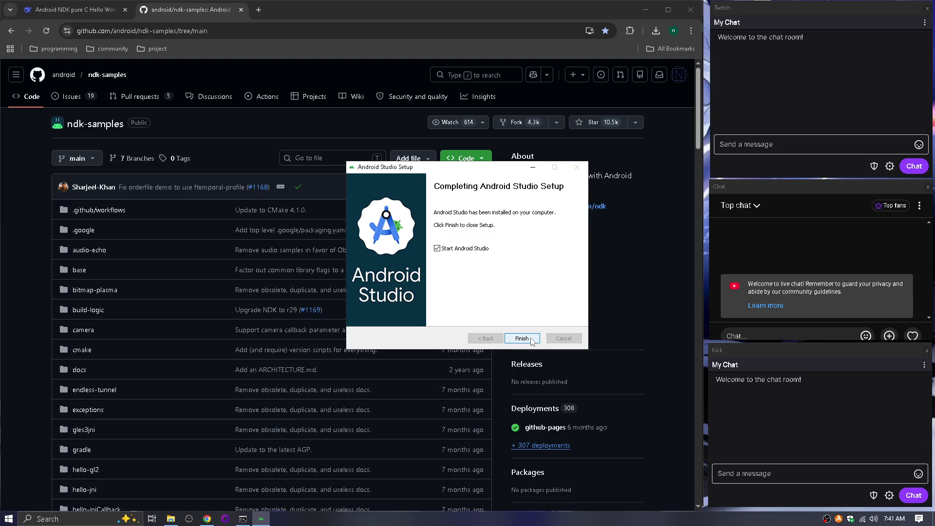
Close the browser and Command Prompt windows, then finish setup with Start Android Studio checked.
click(123, 10)
click(124, 10)
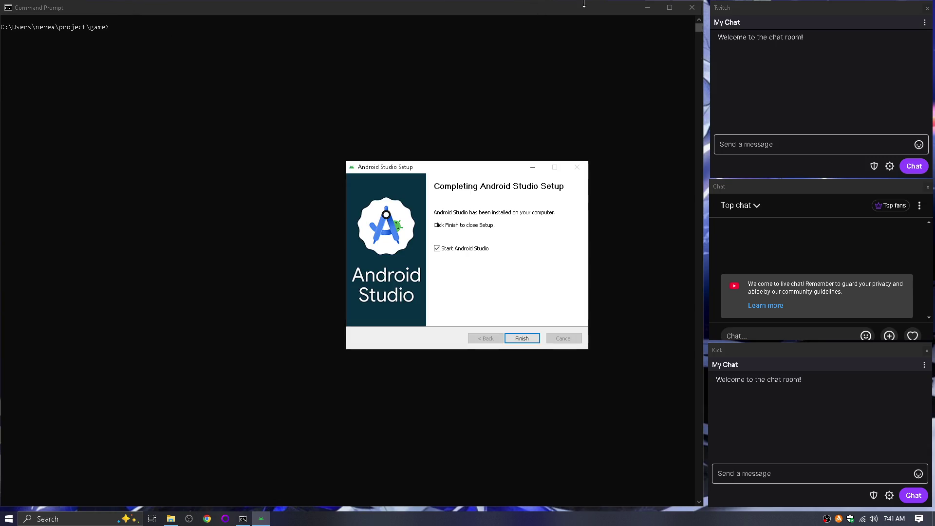
click(702, 6)
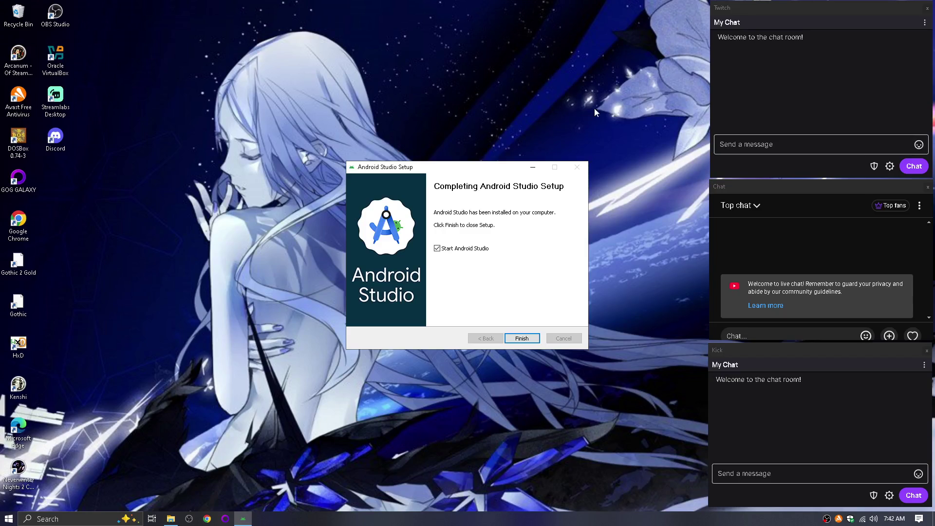
click(525, 340)
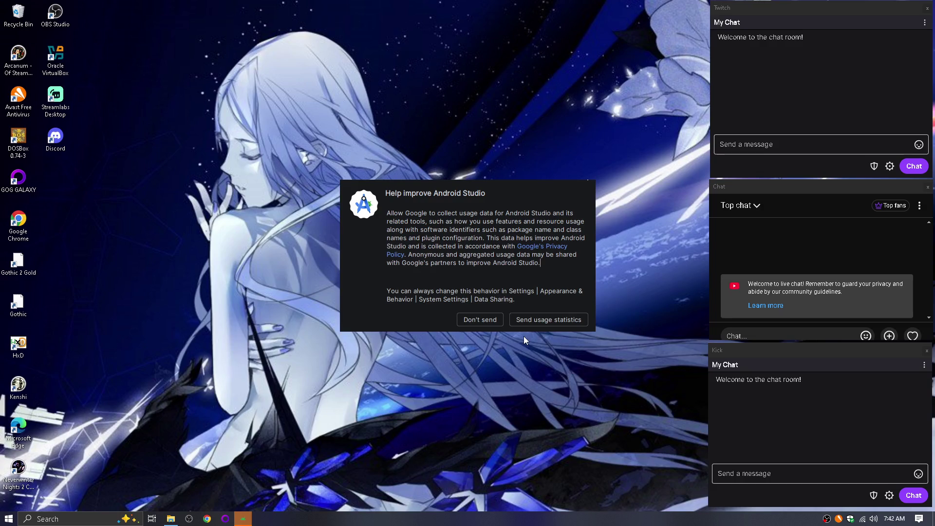
Decline usage statistics, dismiss the SDK add-on list error, and exit the first-run wizard.
click(486, 323)
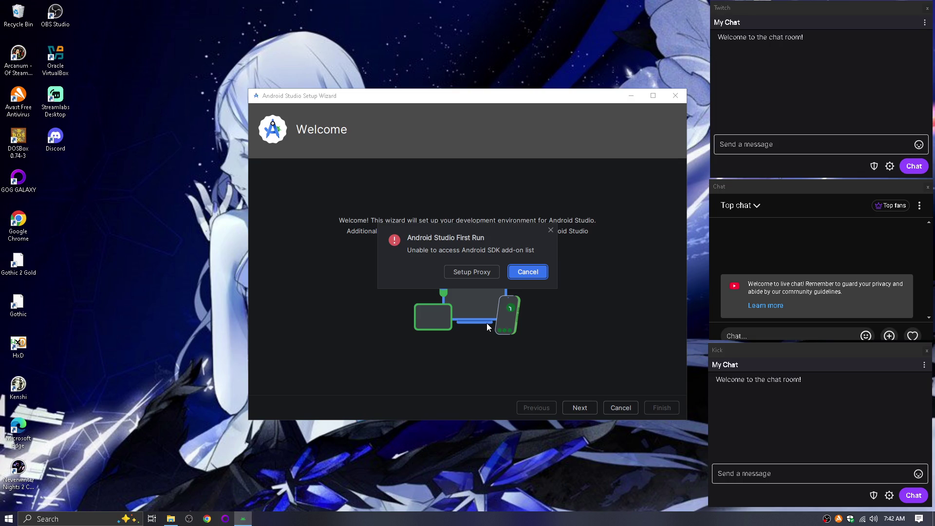
click(527, 272)
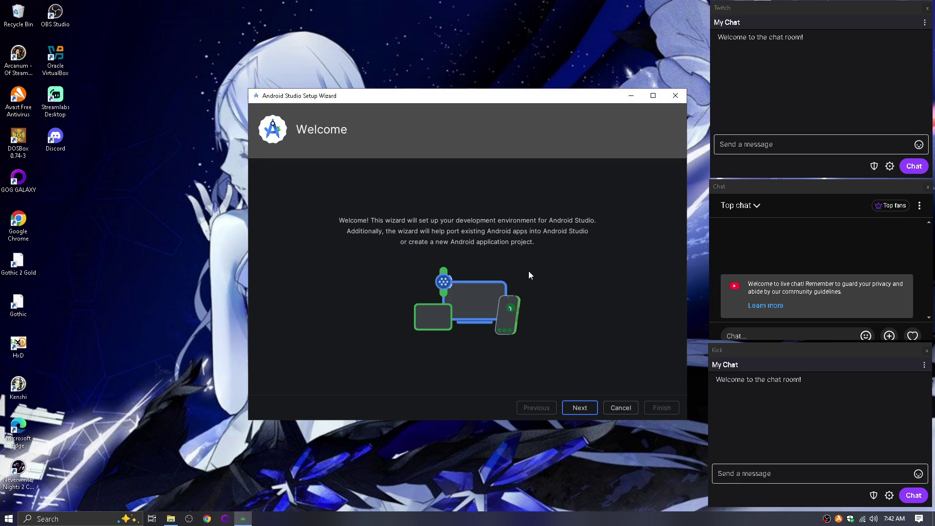
click(620, 408)
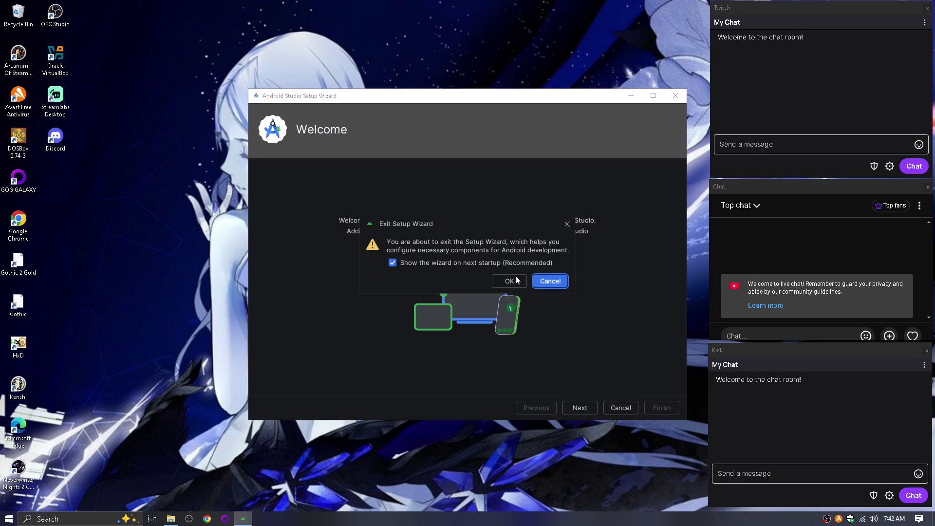
click(519, 286)
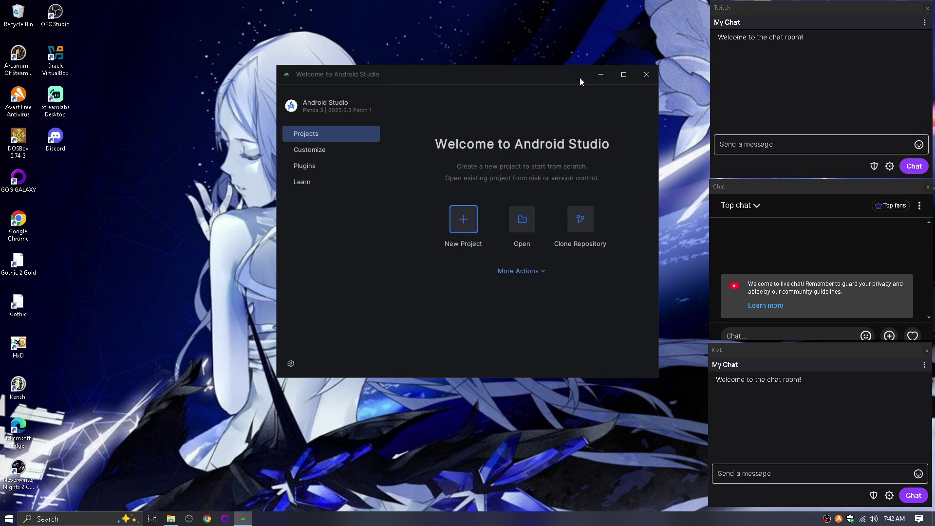
click(653, 76)
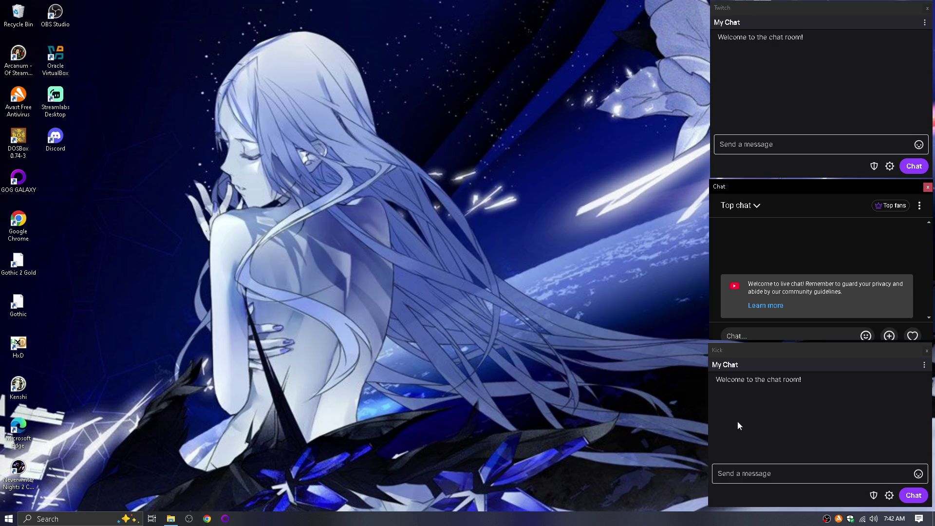
Disable Avast shields for 10 minutes and advance the restarted wizard to the install type choice.
right_click(838, 519)
mouse_move(854, 452)
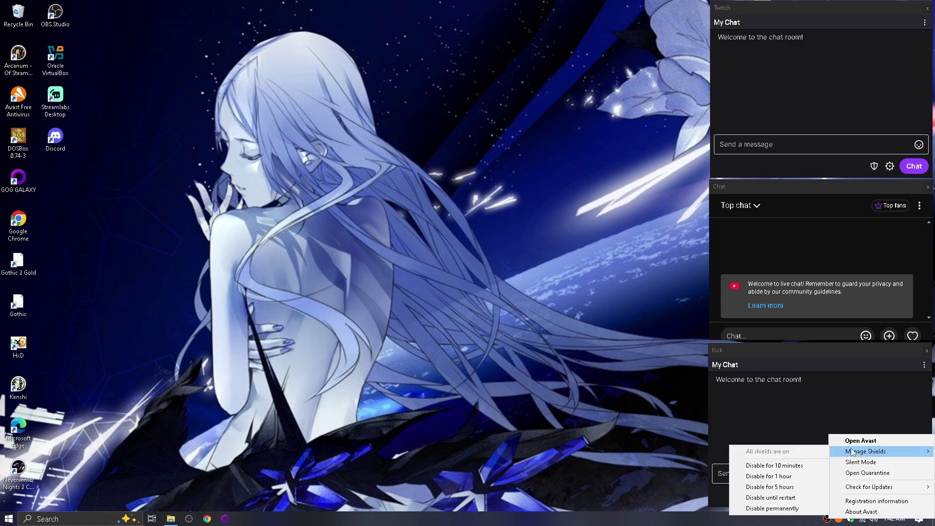
click(789, 466)
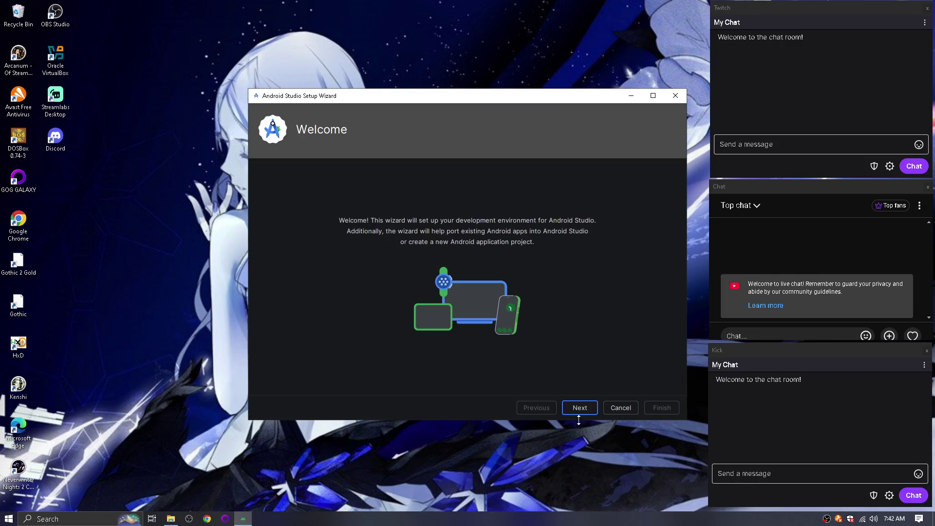
click(580, 410)
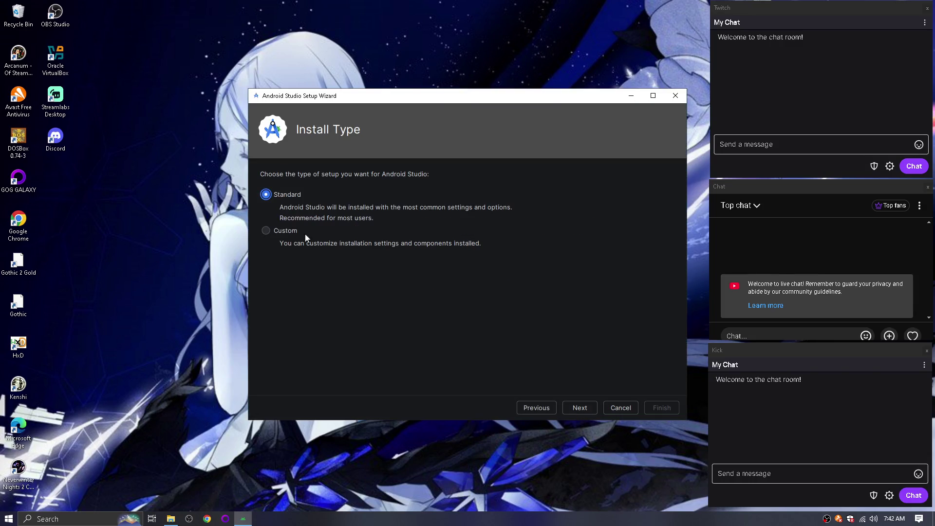
Pick Custom install, review the default Android SDK, Platform 16.0 and Virtual Device components, and dismiss the missing-component warning.
click(286, 232)
click(585, 410)
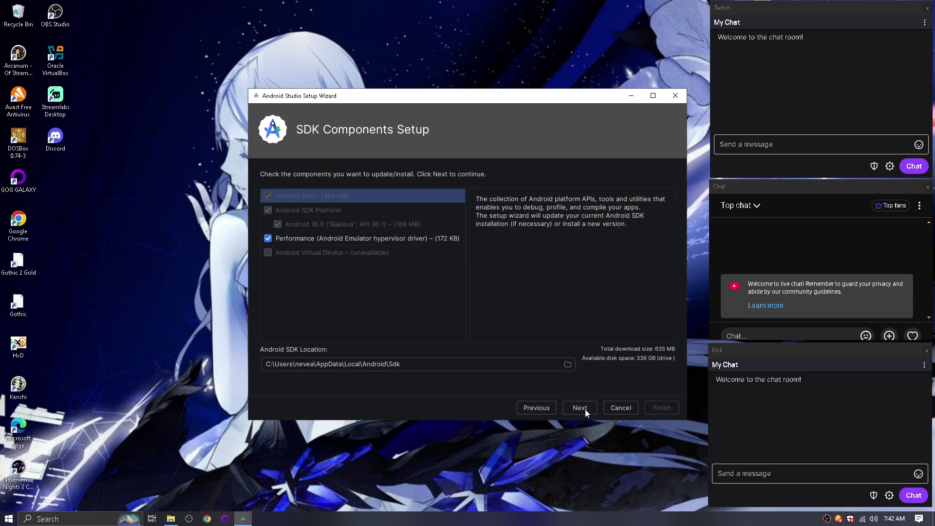
click(267, 253)
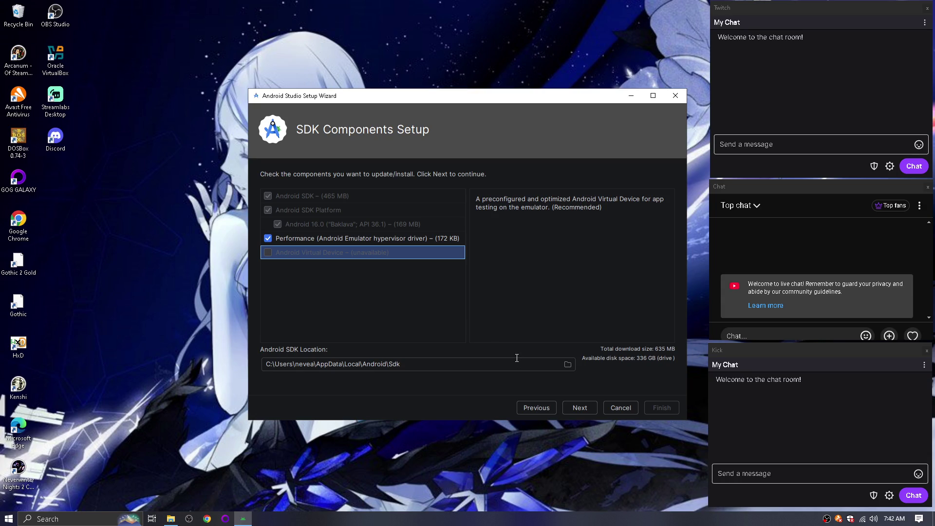
click(297, 198)
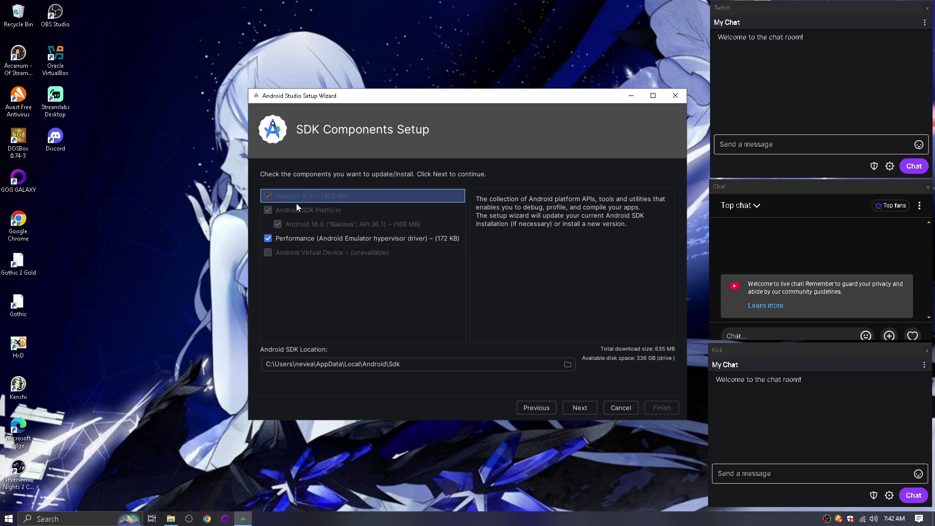
click(297, 208)
click(297, 225)
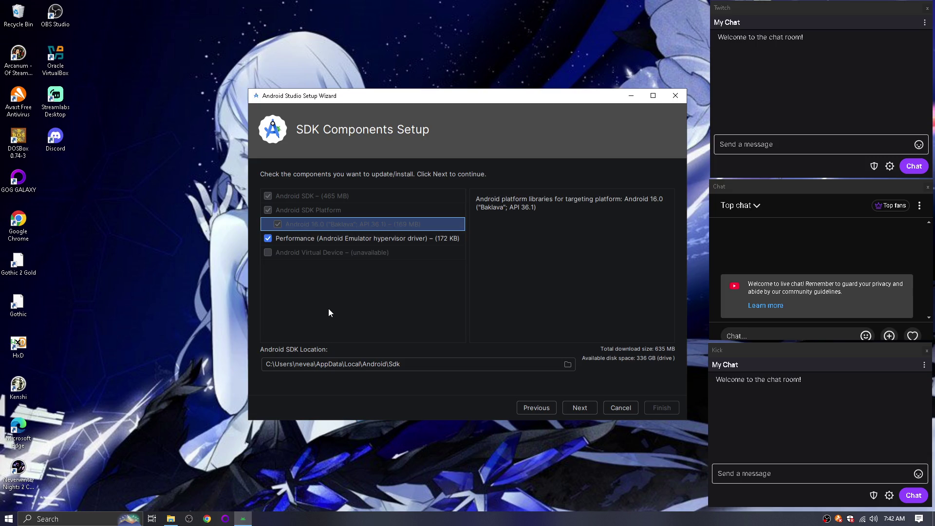
click(266, 255)
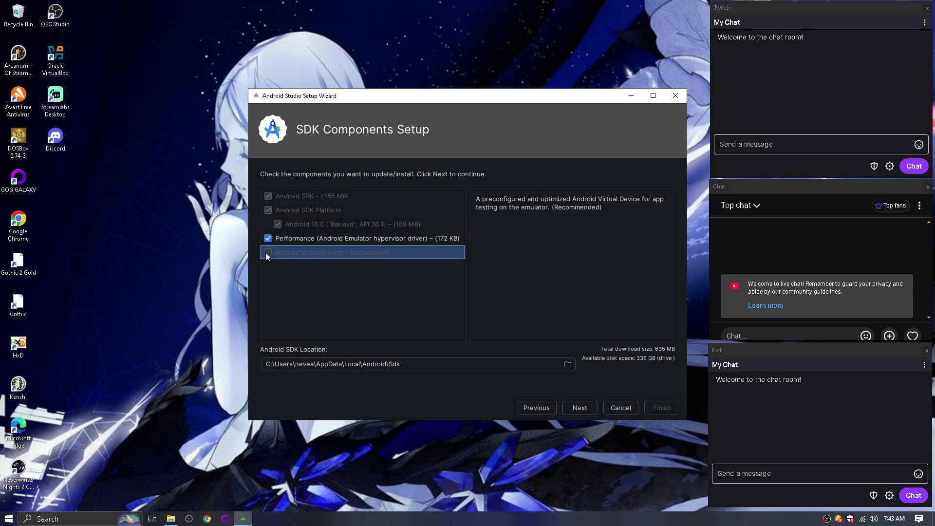
click(580, 408)
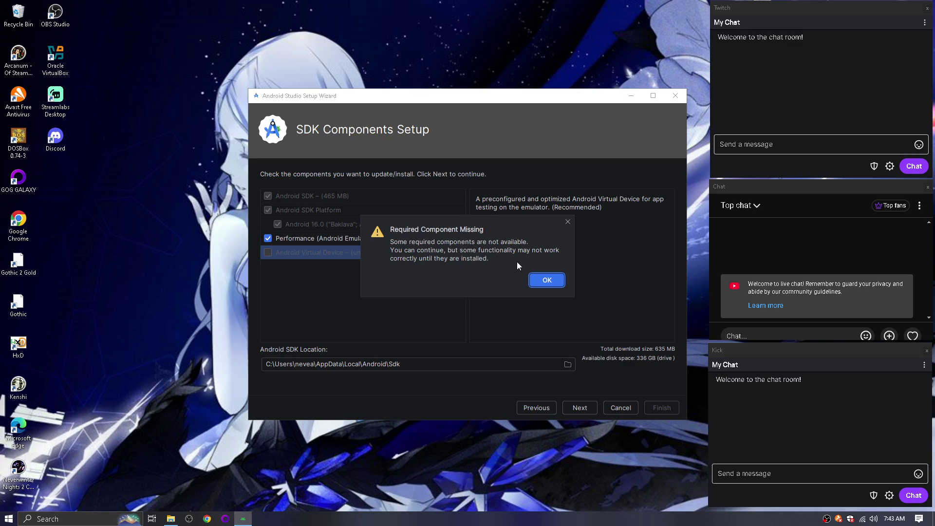
click(541, 281)
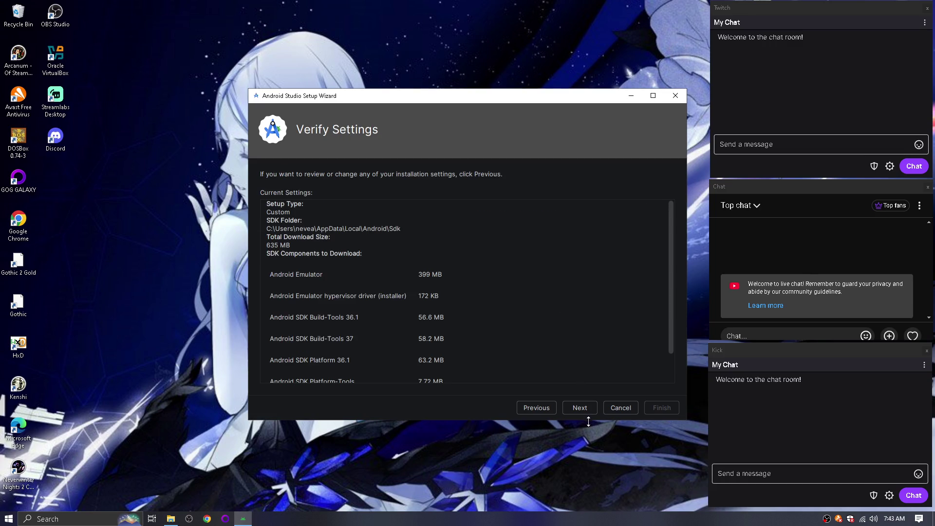
Review the Emulator, Build-Tools 36.1 and Platform 36.1 license entries, accept the SDK license, and start downloading.
scroll(546, 324, down, 3)
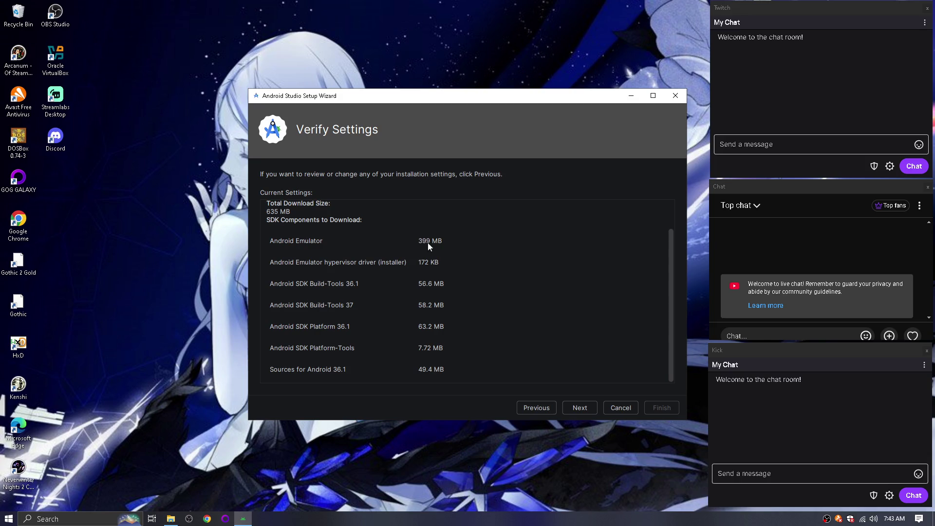
click(583, 411)
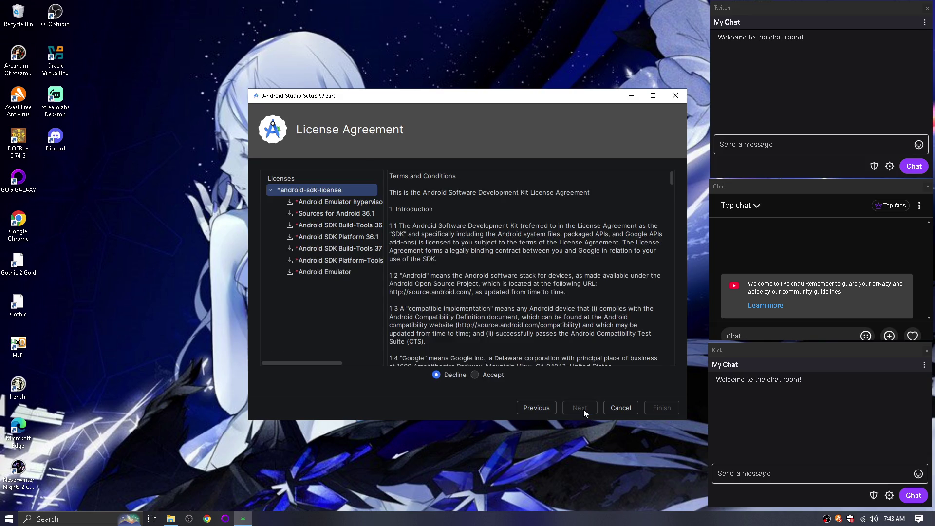
click(355, 203)
click(351, 214)
click(351, 224)
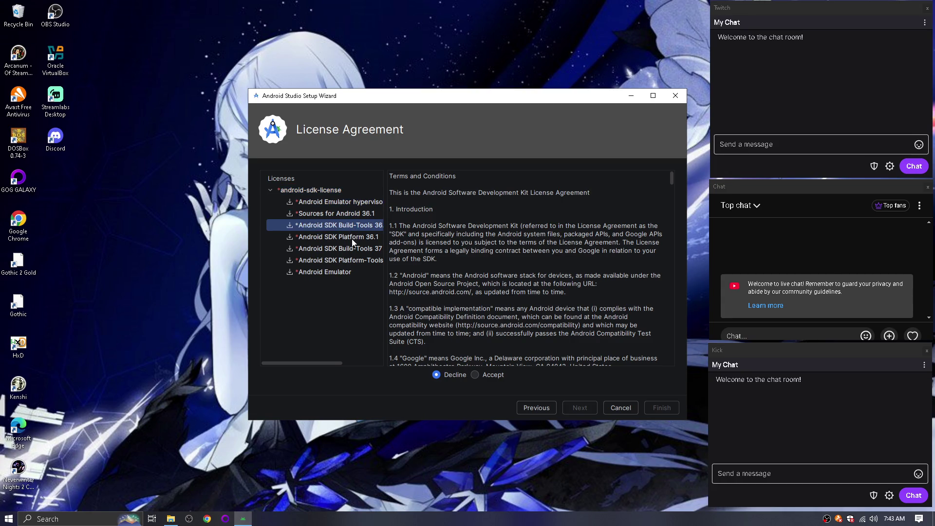
click(352, 238)
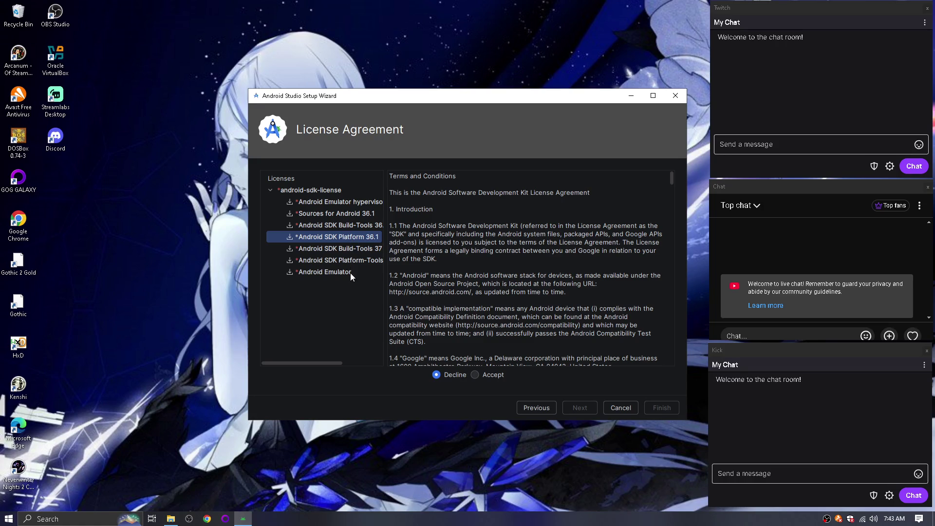
click(350, 273)
click(326, 190)
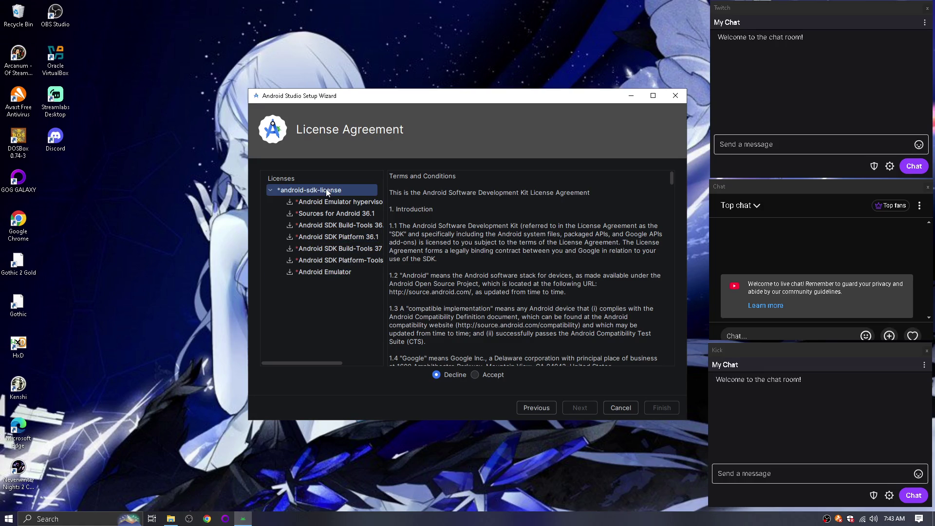
click(475, 375)
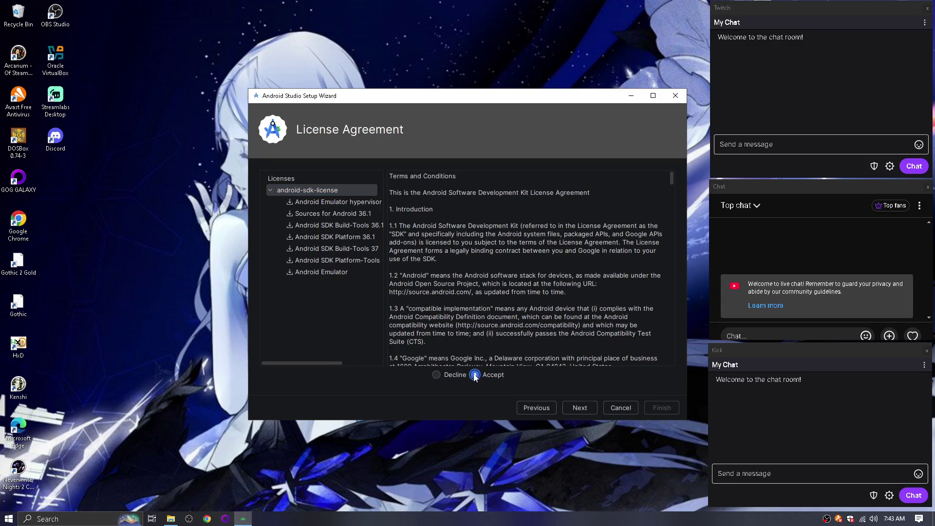
click(575, 408)
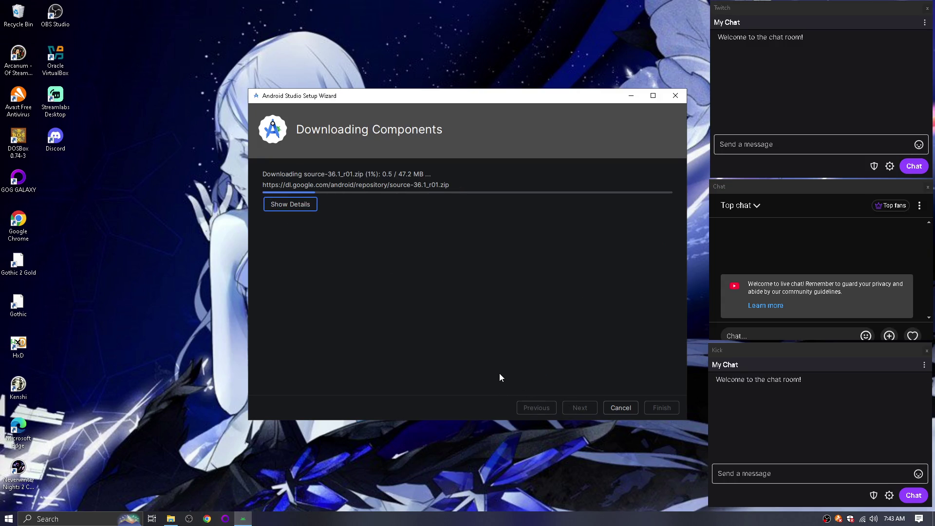
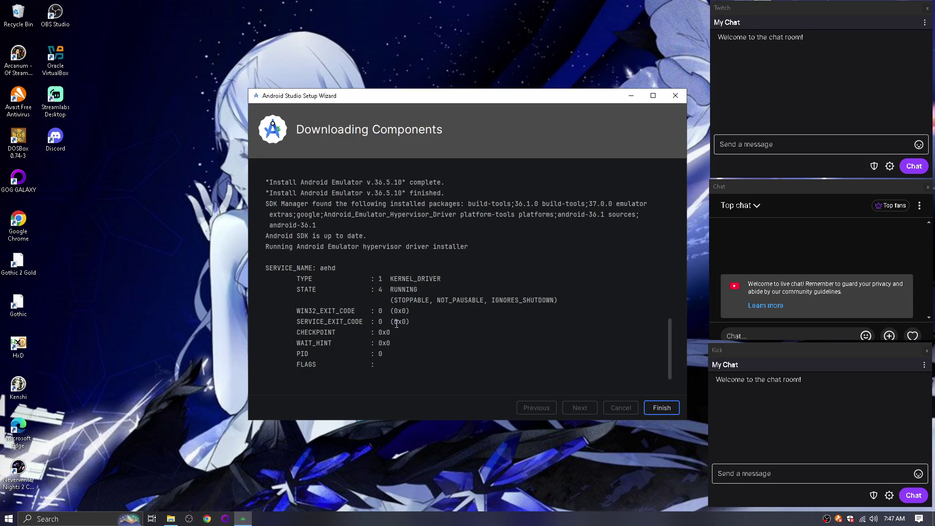
Finish the Setup Wizard's component setup, then turn all Avast shields back on from the tray.
scroll(513, 308, up, 4)
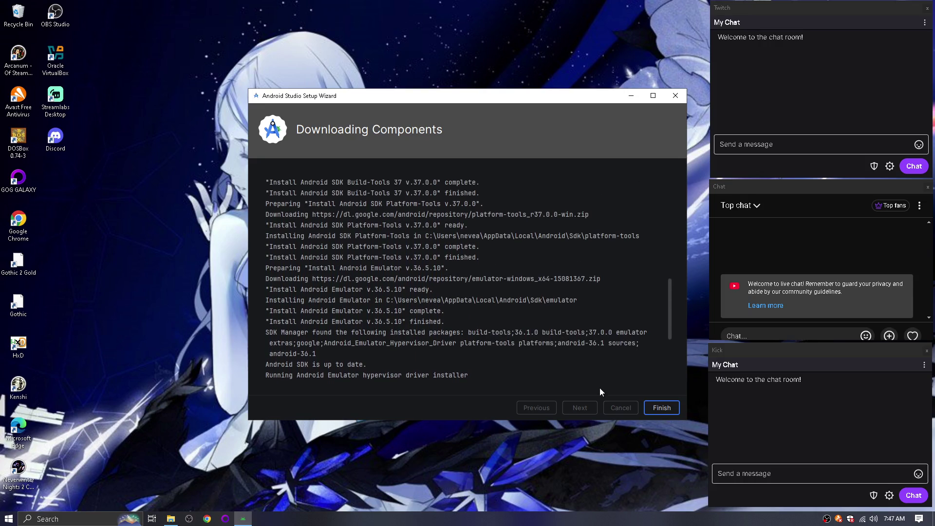
click(648, 408)
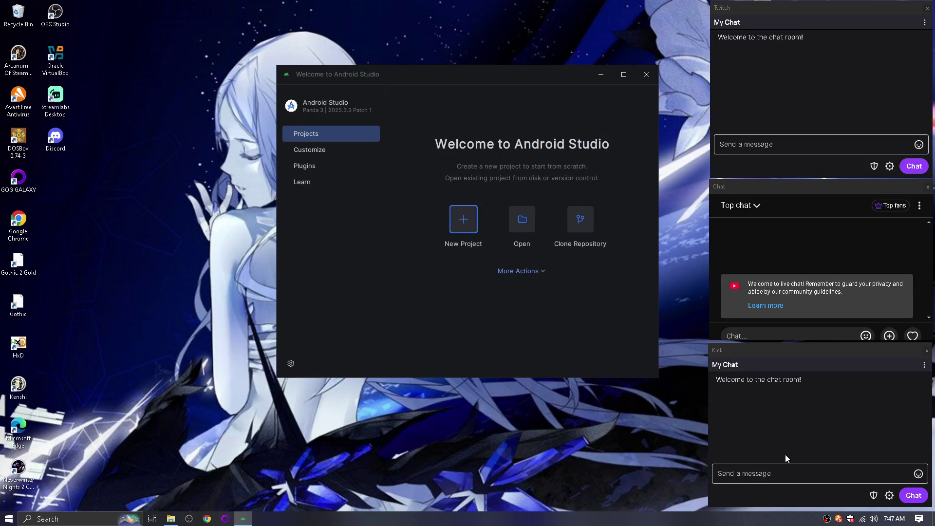
right_click(838, 519)
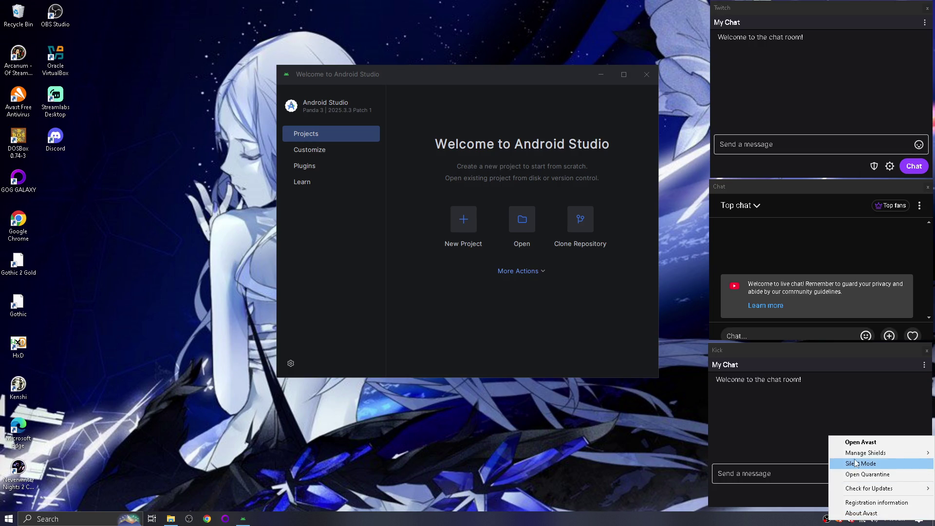
mouse_move(856, 457)
click(810, 453)
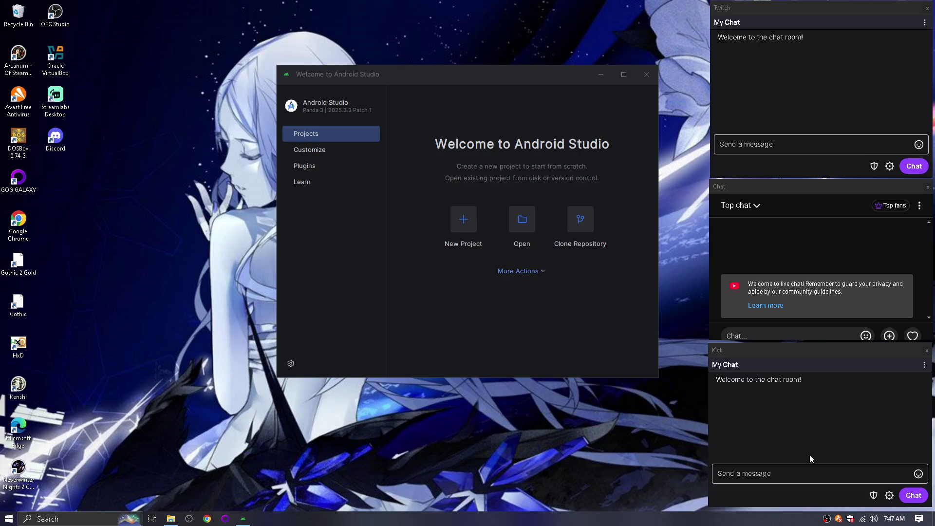
Disable the Avast shields for 10 minutes via Manage Shields.
right_click(839, 519)
mouse_move(845, 457)
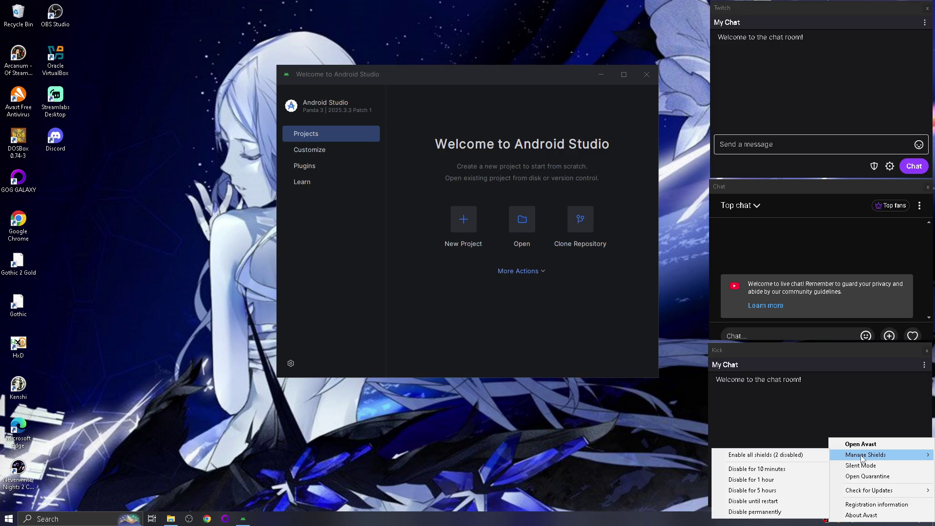
click(794, 467)
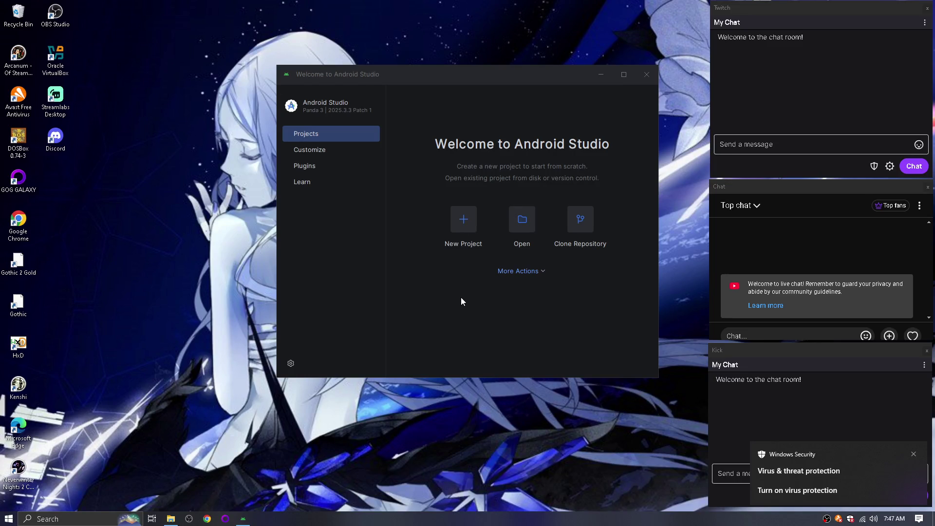
In SDK Manager, tick Android 15.0 and 11.0, untick 16.0 (36.1), then apply and confirm.
click(544, 275)
click(545, 274)
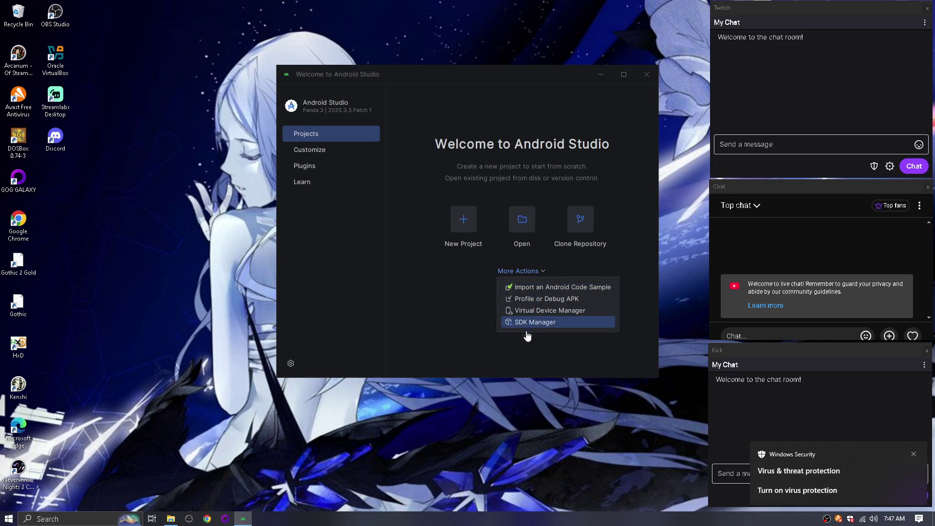
click(536, 330)
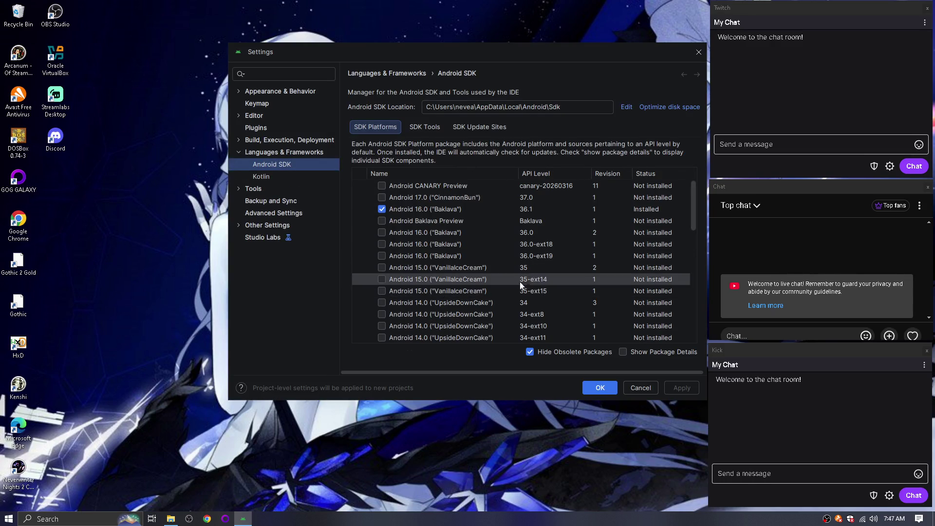
click(381, 267)
click(381, 209)
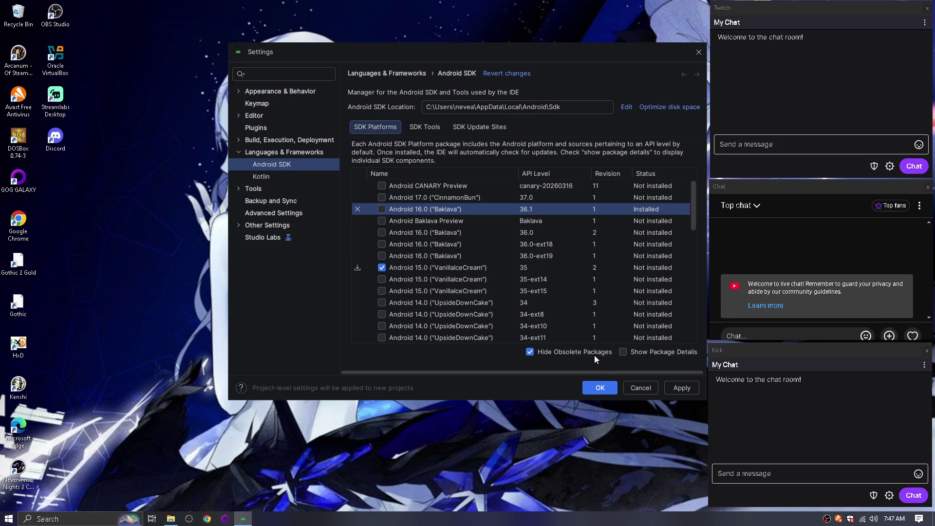
scroll(539, 300, down, 8)
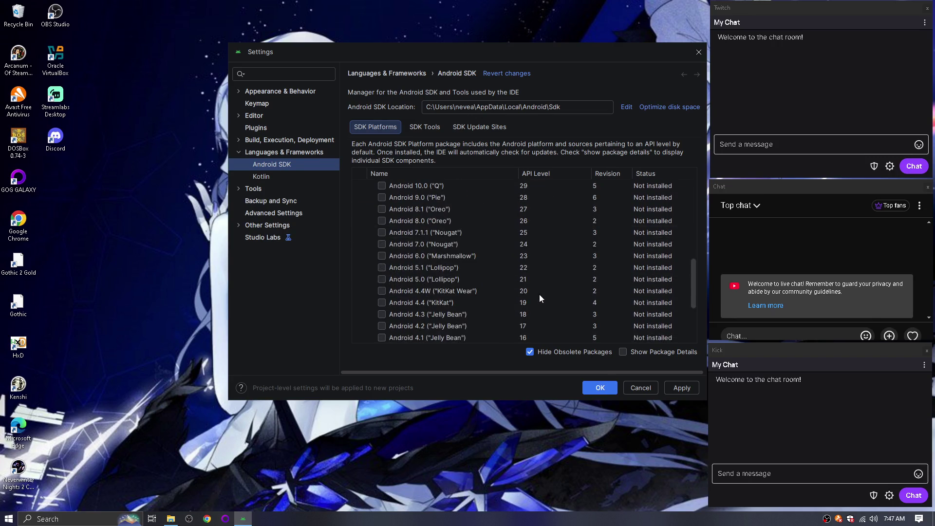
scroll(539, 294, up, 3)
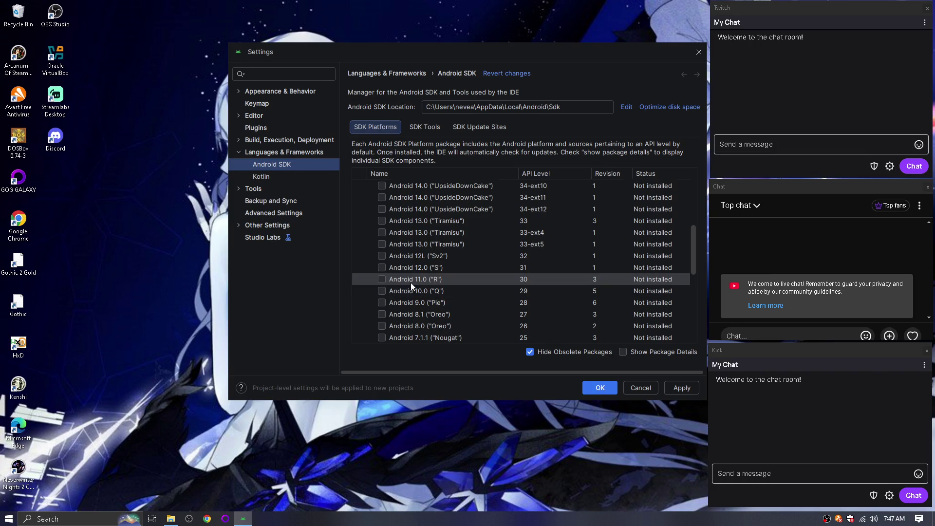
click(383, 280)
click(687, 388)
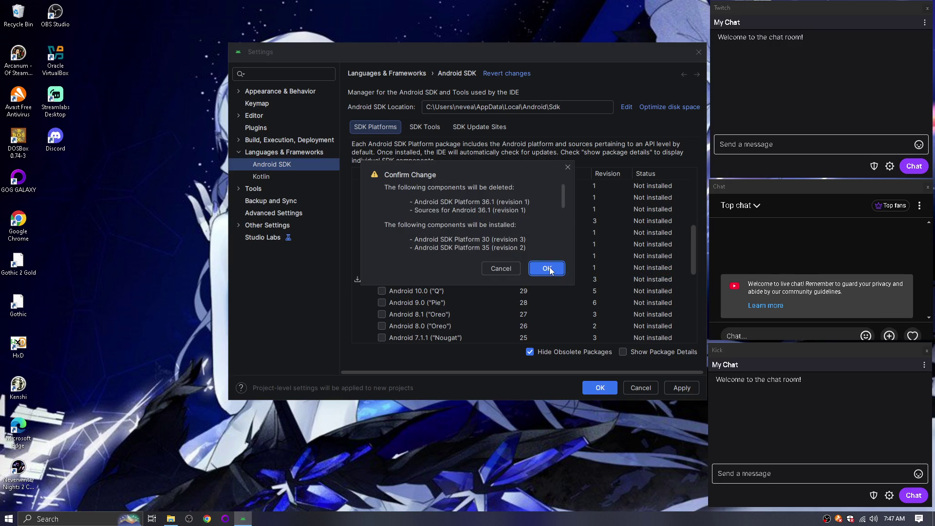
click(548, 269)
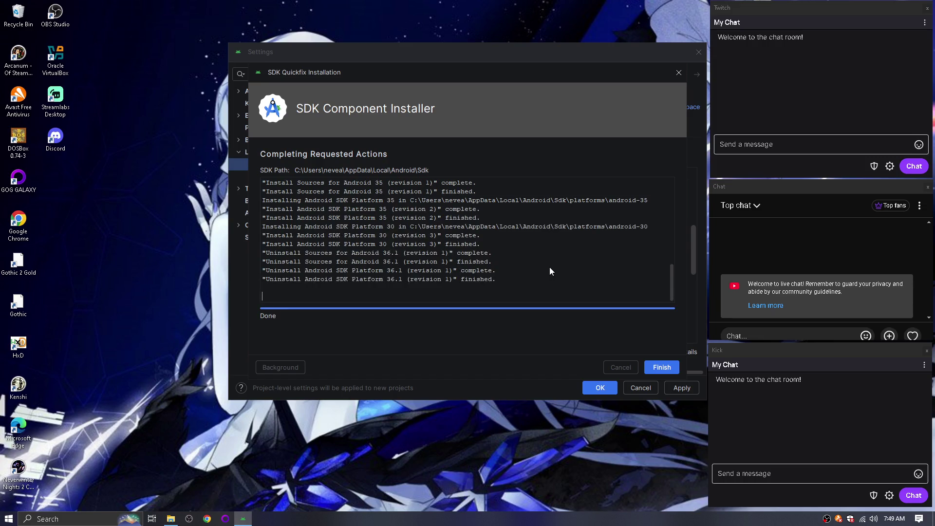
Close the finished SDK component installer and the Settings window, keeping the changes.
click(660, 369)
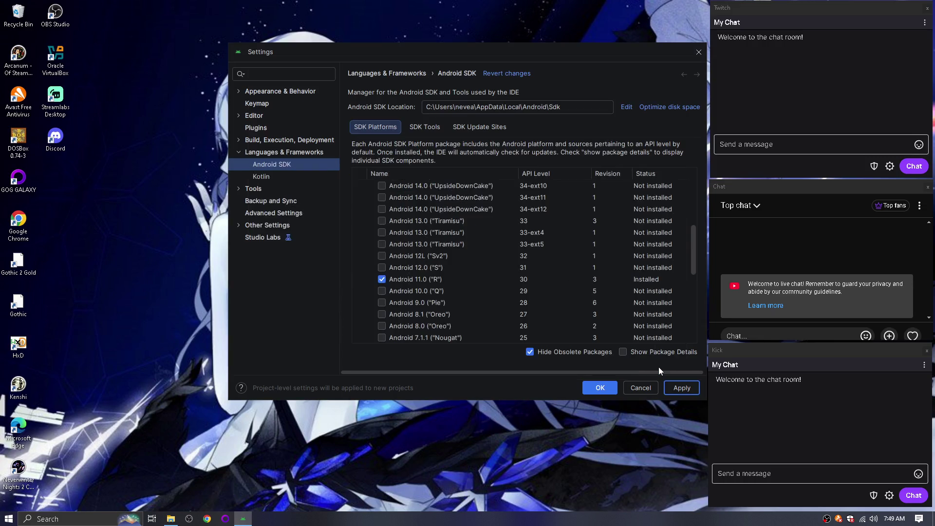
click(596, 389)
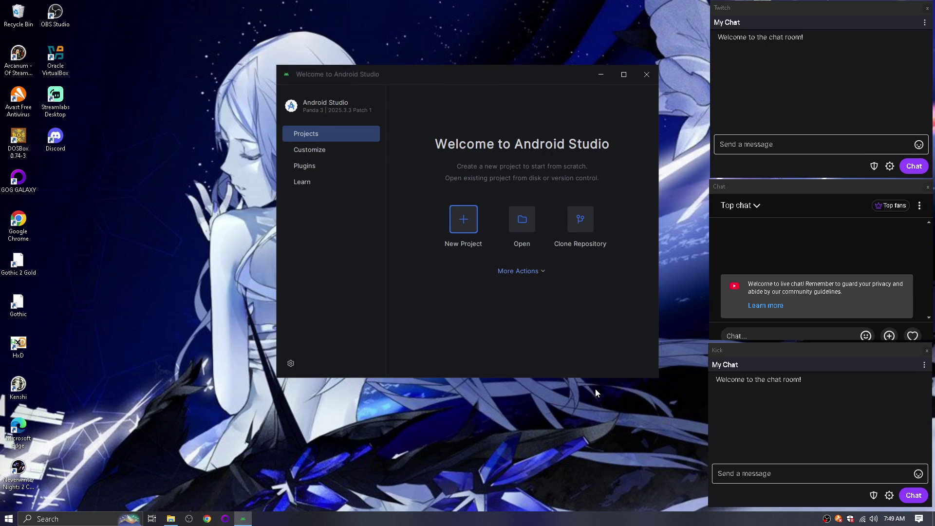
Close Android Studio and open chat.deepseek.com in Chrome.
click(646, 73)
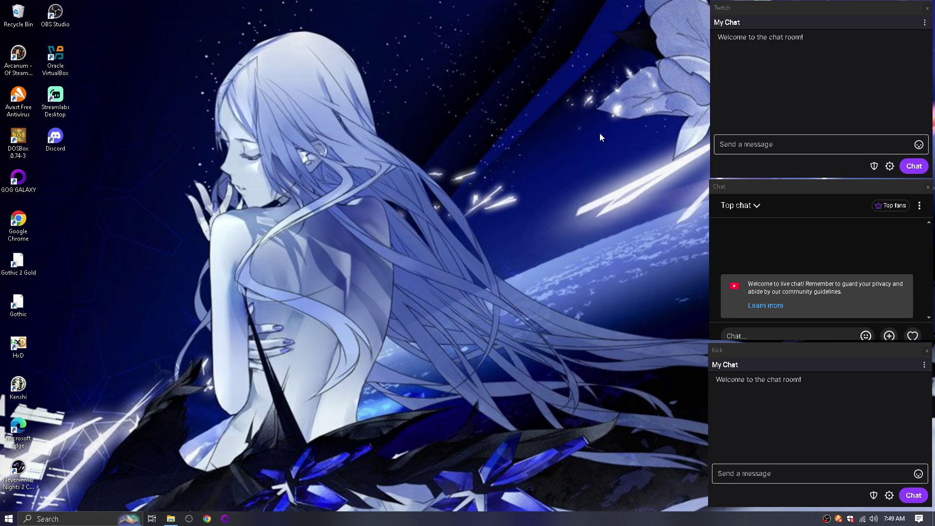
click(207, 519)
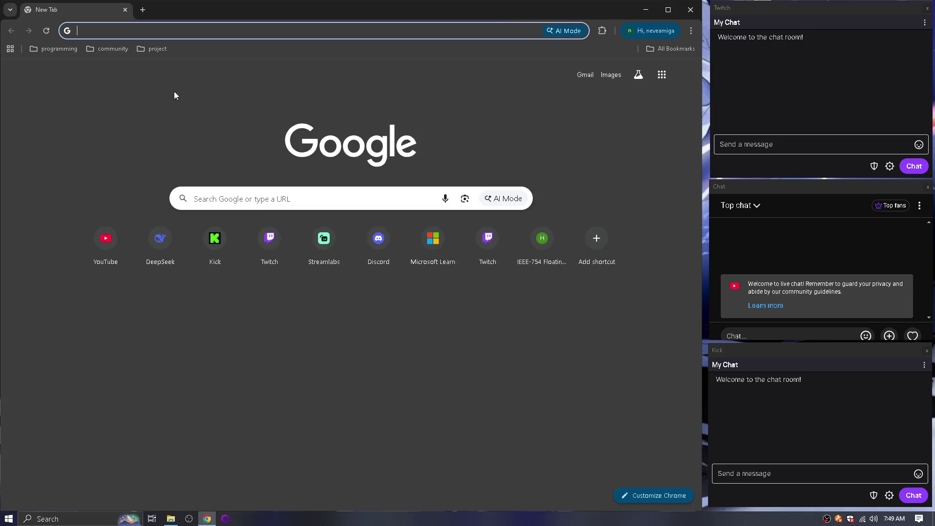
click(192, 34)
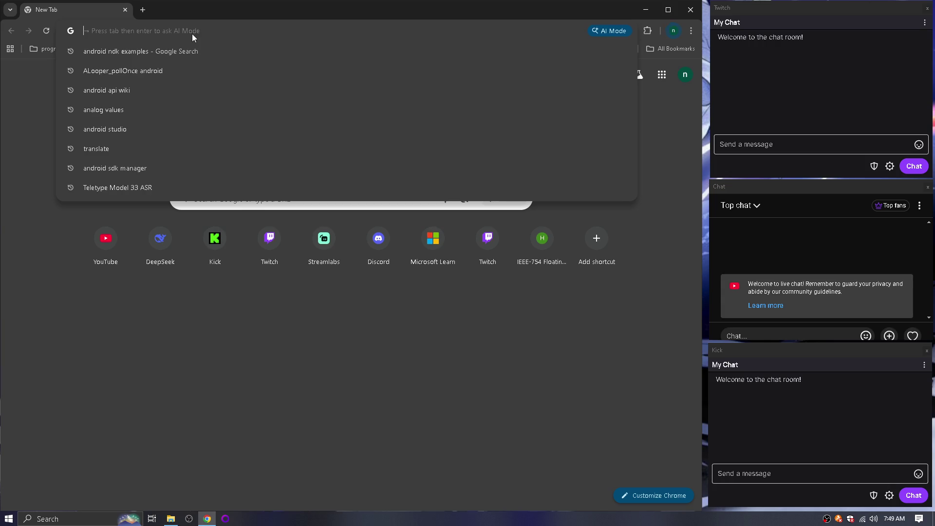
text(chat.deepseek.com)
key(Return)
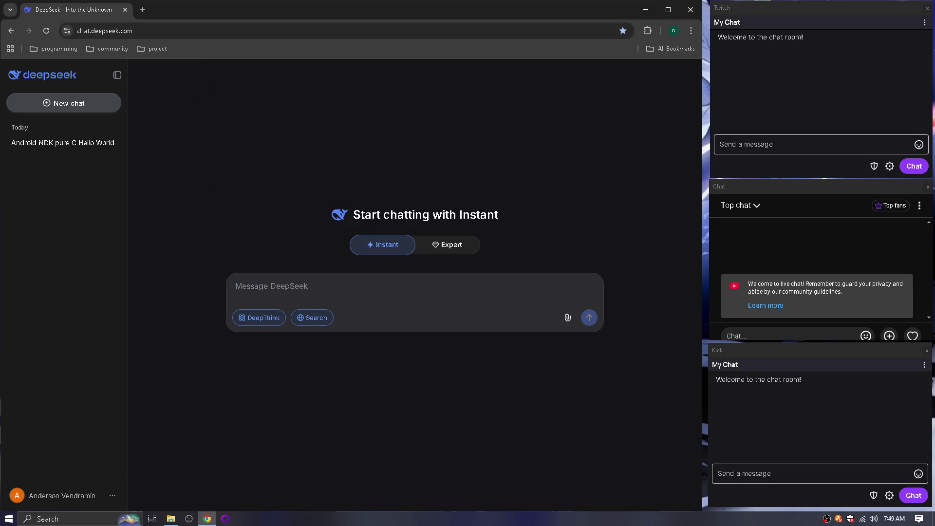
Change the Avast shield setting from the tray menu, then show the desktop.
right_click(826, 519)
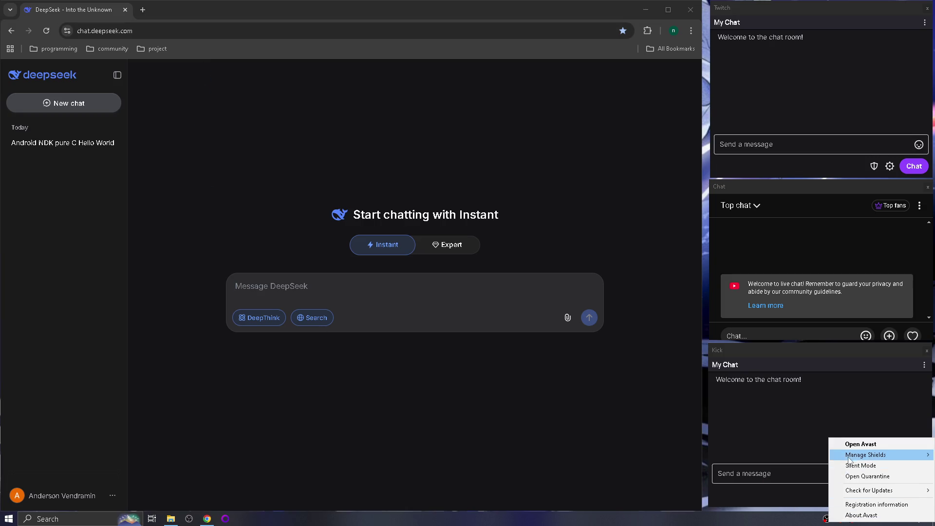
mouse_move(849, 460)
click(797, 461)
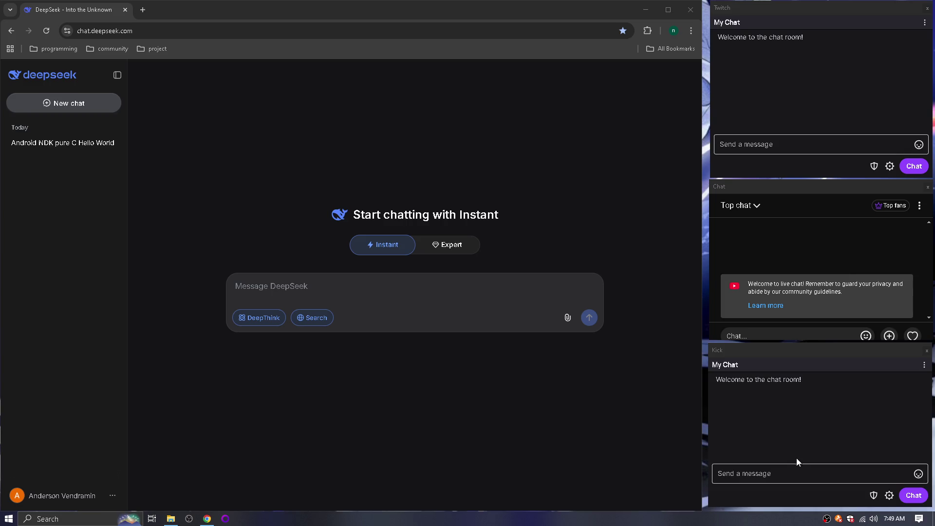
right_click(838, 519)
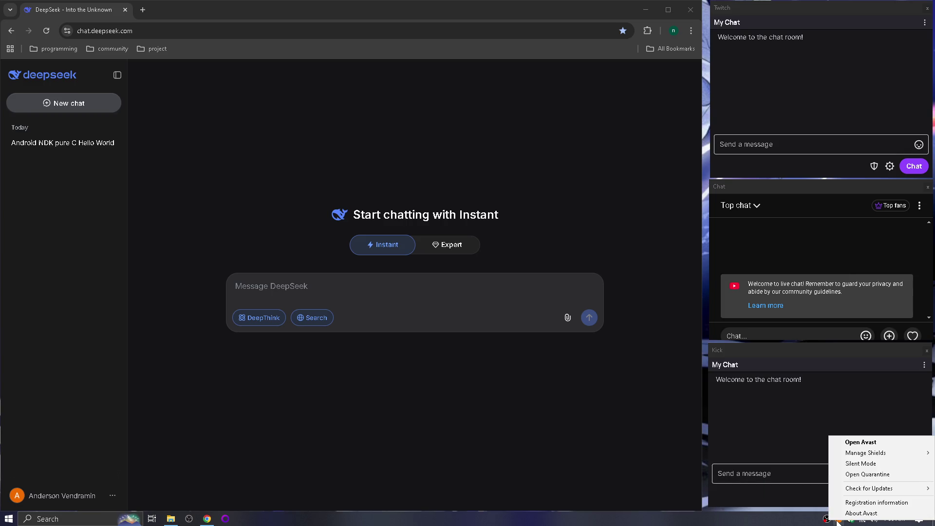
mouse_move(843, 455)
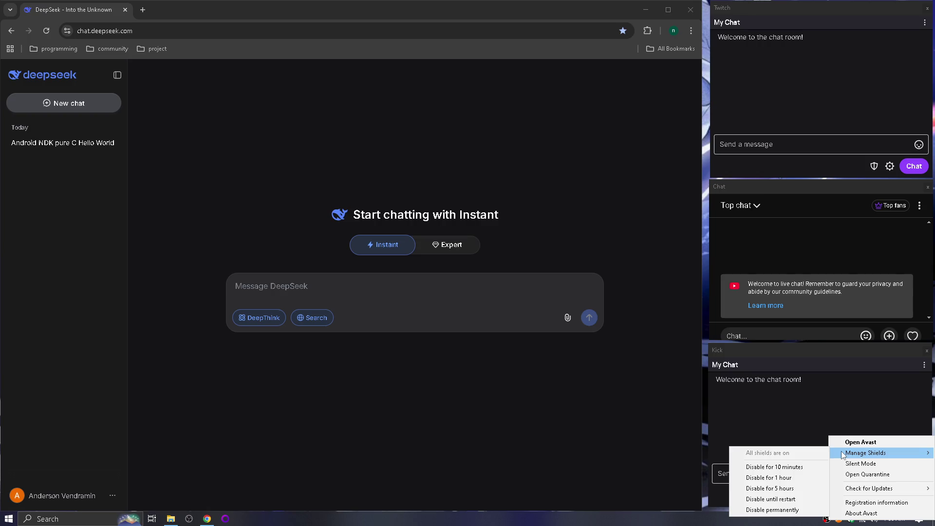
click(437, 389)
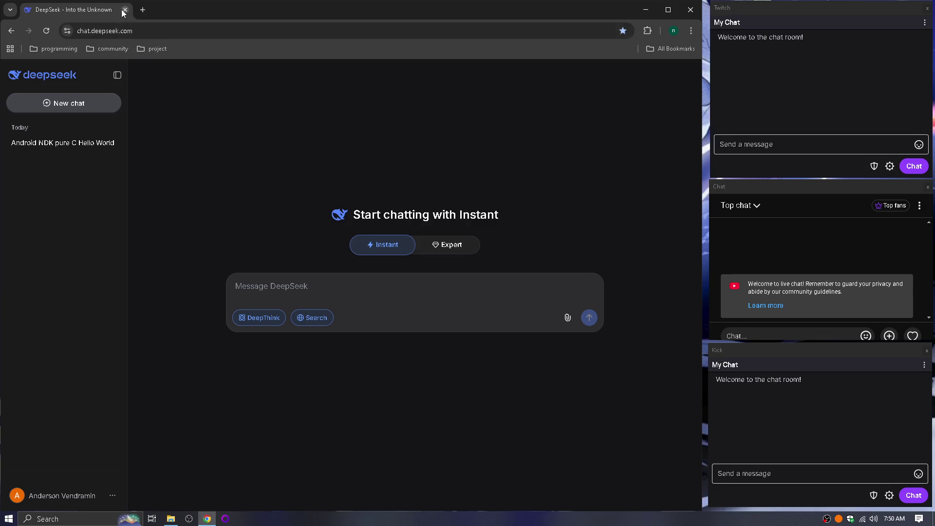
key(super+d)
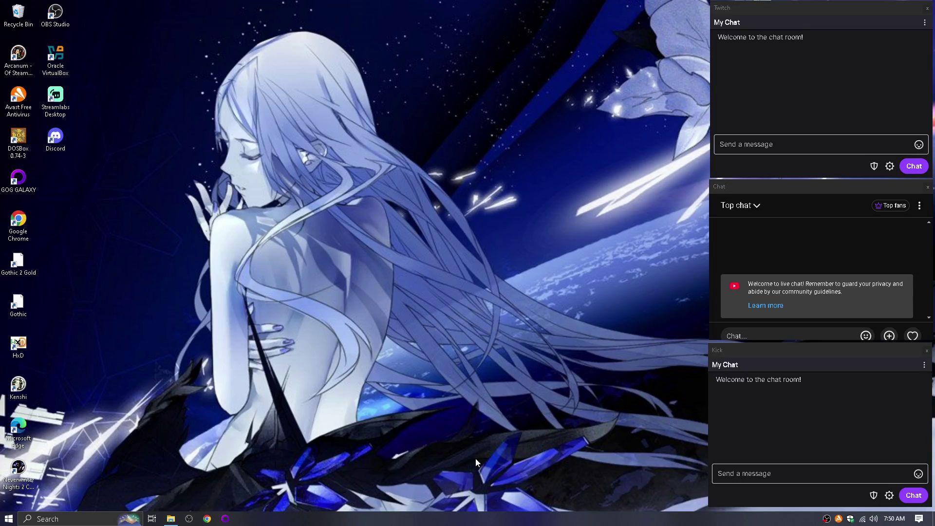
Search Windows for 'and', then close the stray Feedback Hub and Cortana windows.
key(super)
text(and)
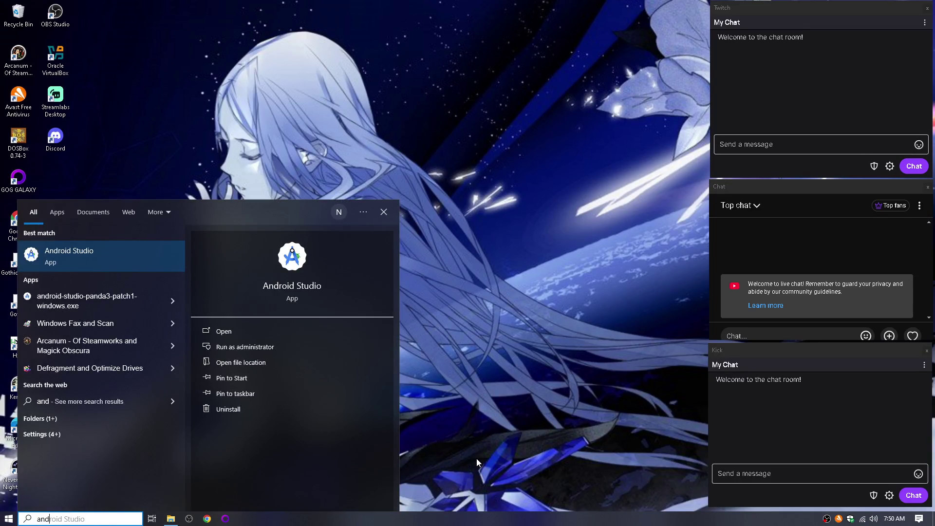
key(Return)
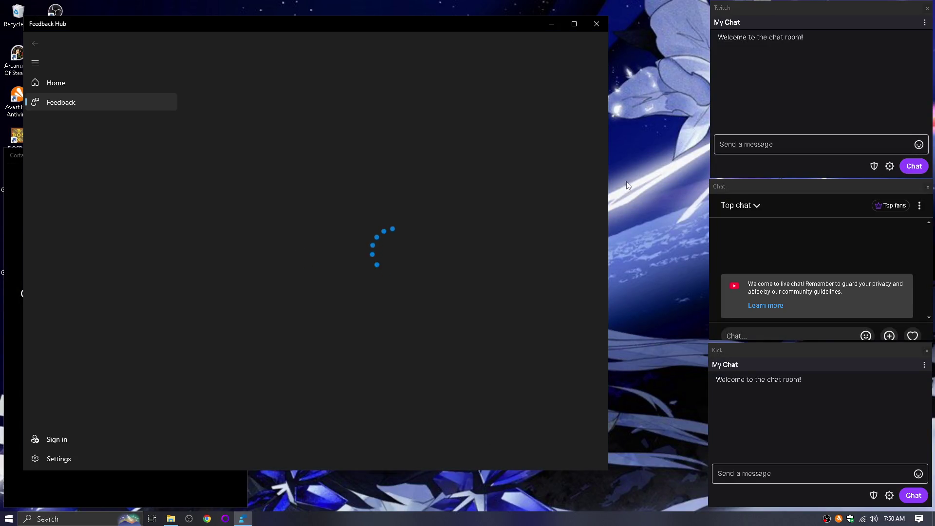
click(597, 23)
key(super)
click(237, 154)
click(238, 154)
Launch File Explorer, snap it to the left half, and go to the Downloads folder.
key(super)
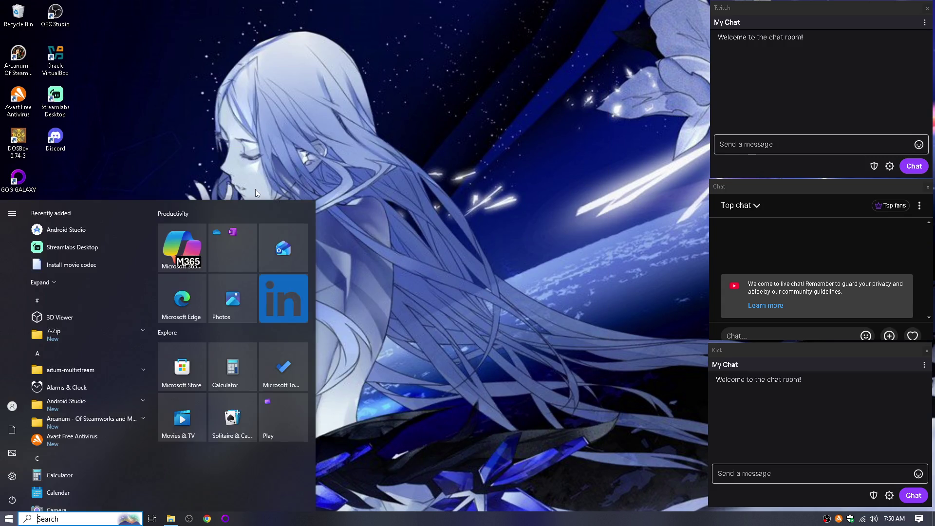
text(file)
key(Return)
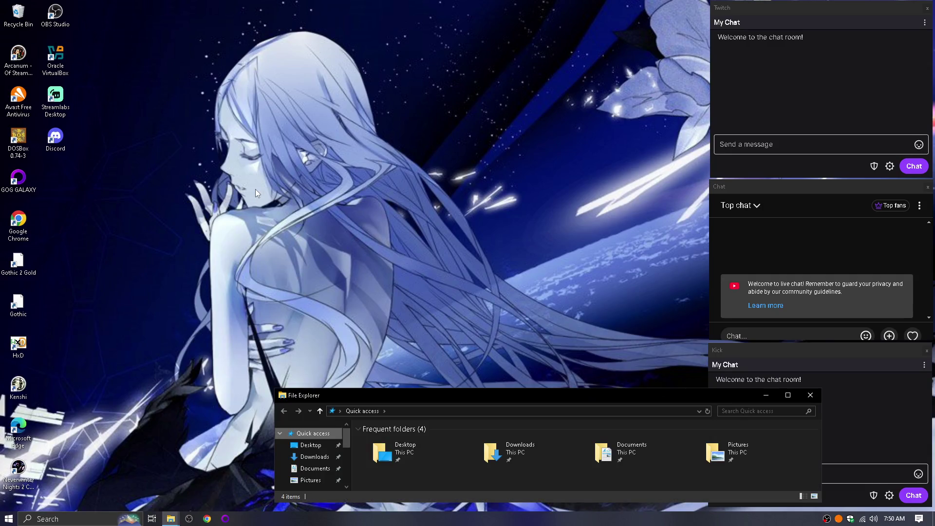
key(super+Left)
key(Escape)
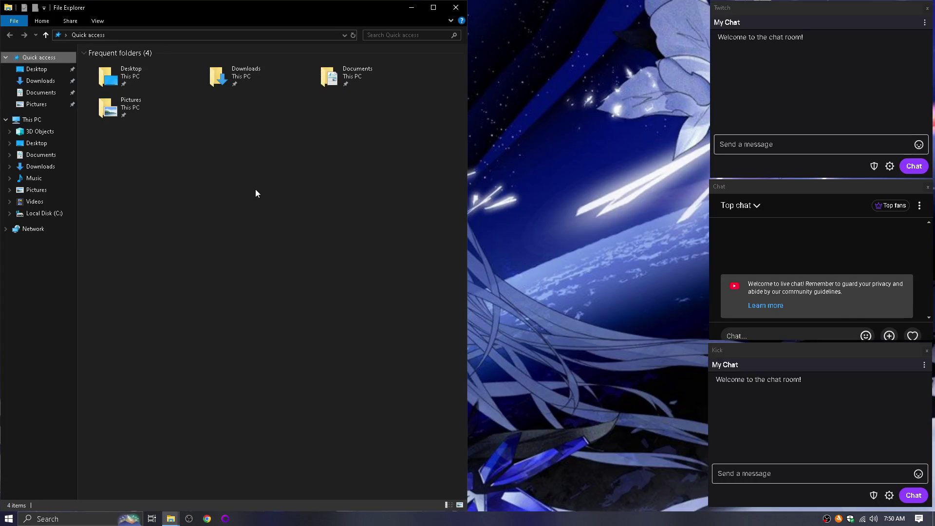
key(Tab)
key(shift+Tab)
key(Down)
key(Down)
key(Down)
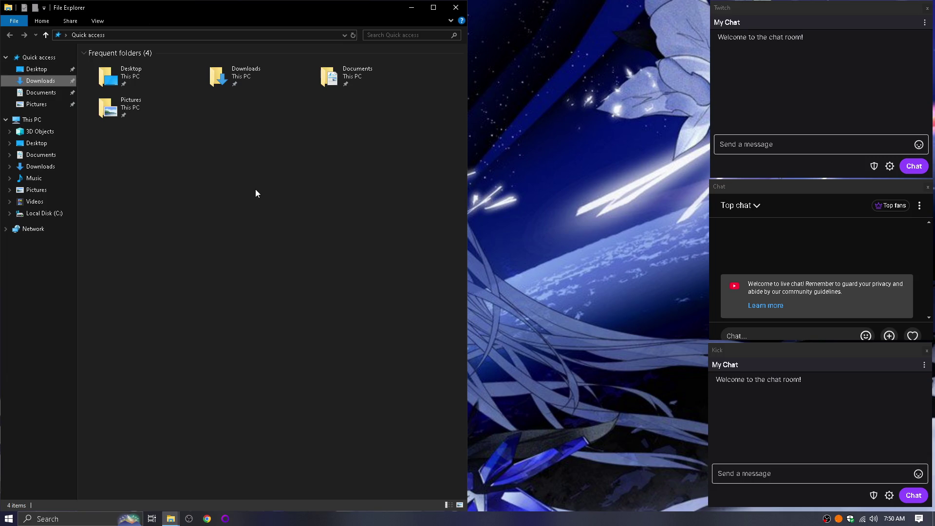
key(Down)
key(Down)
key(Down)
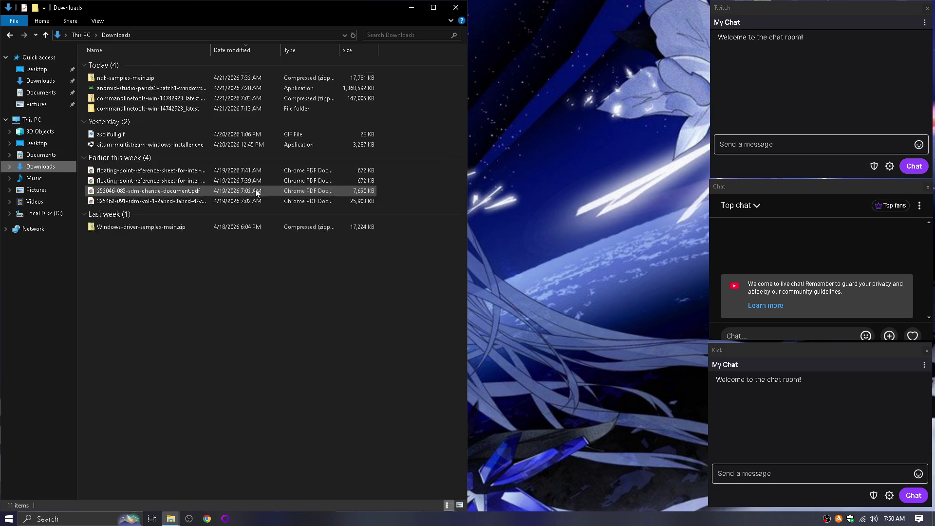
key(Tab)
Delete the Android Studio installer and commandlinetools folder from Downloads, then close Explorer.
key(Down)
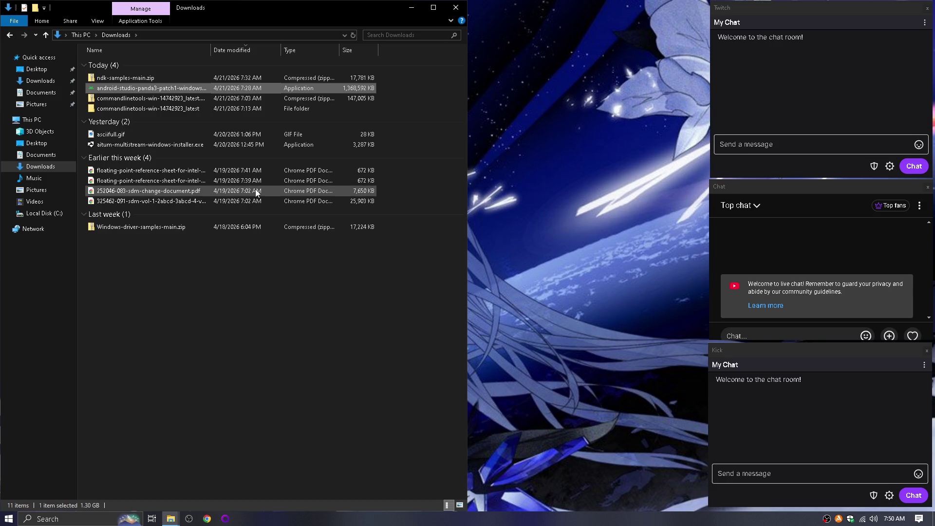
key(Delete)
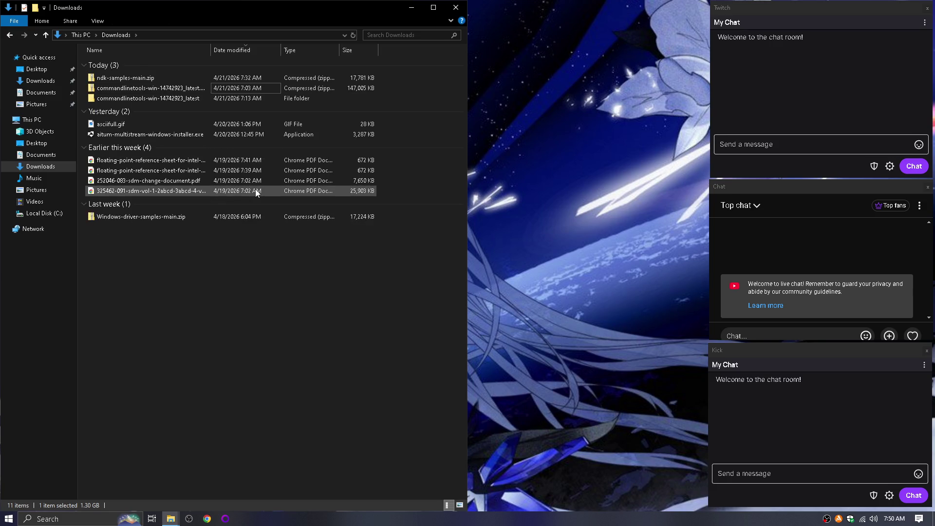
key(Down)
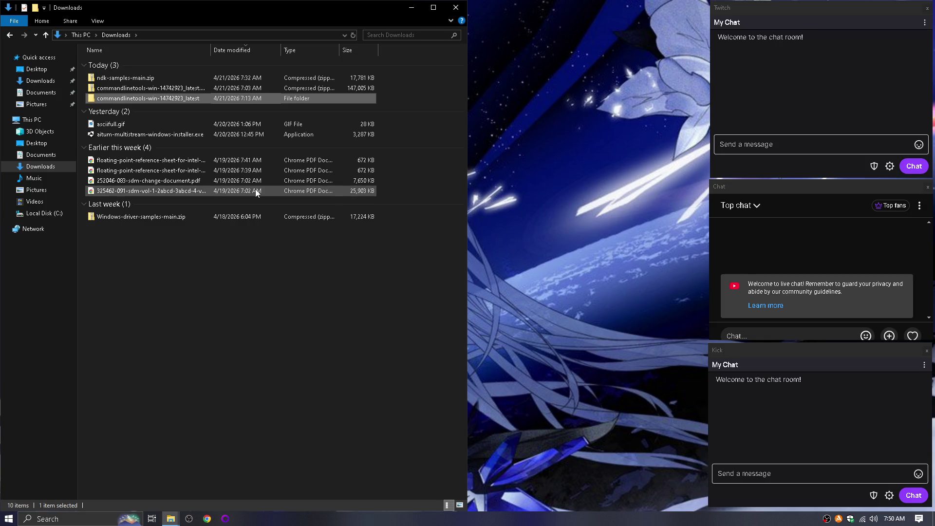
key(Delete)
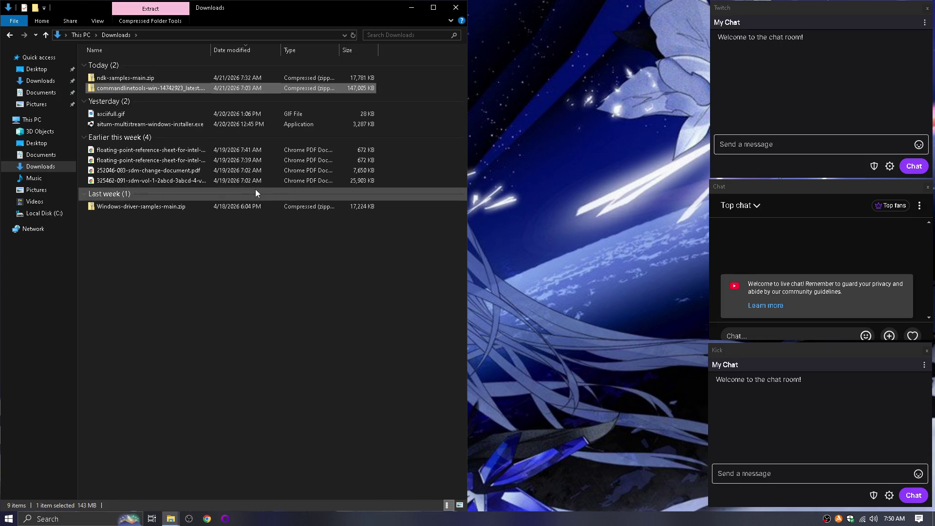
key(alt+F4)
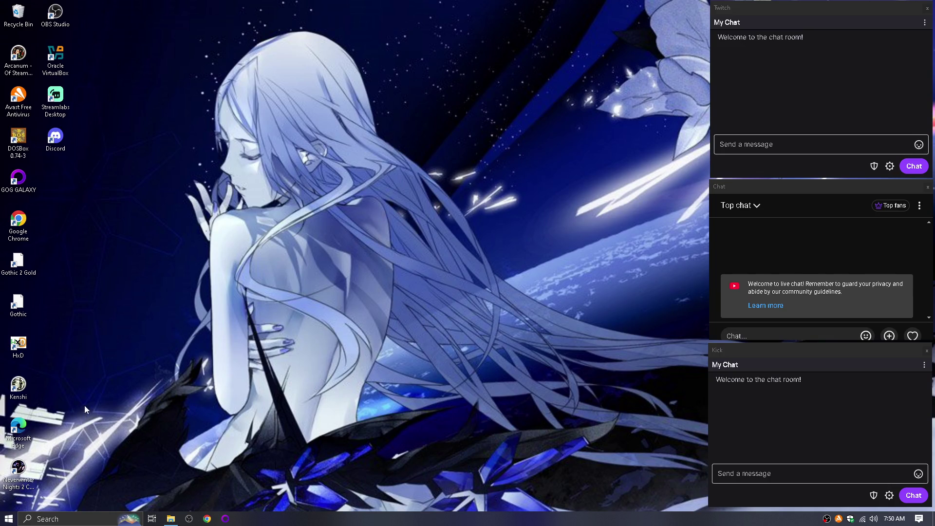
key(super)
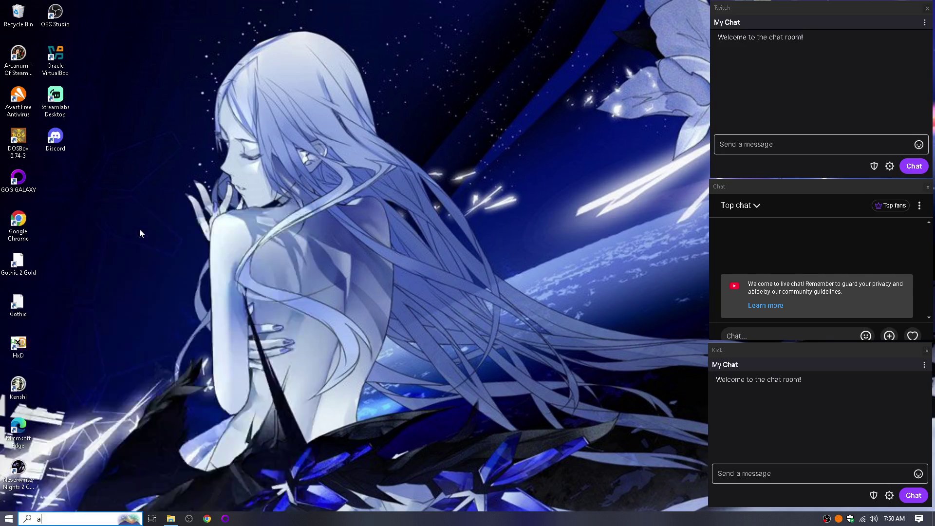
Search for Android Studio with 'andr' and permanently empty the 68-item Recycle Bin.
text(andr)
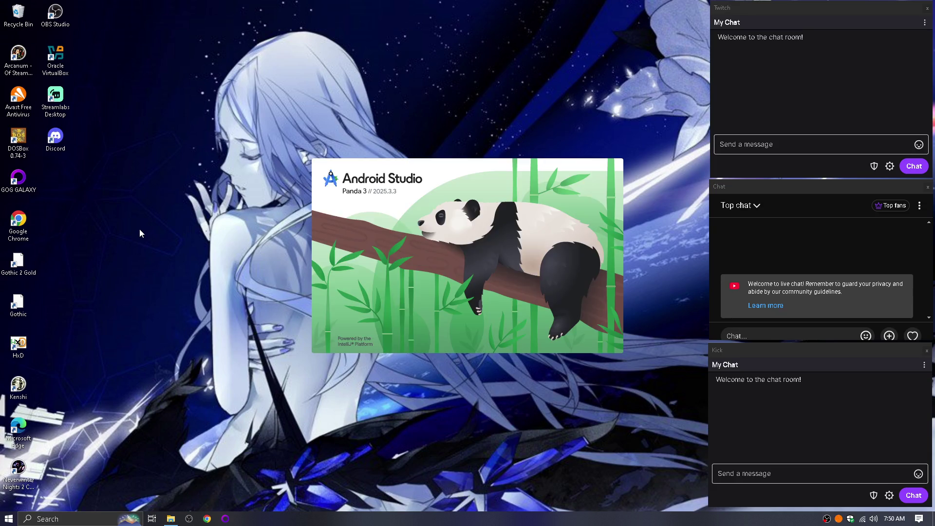
right_click(19, 10)
click(109, 28)
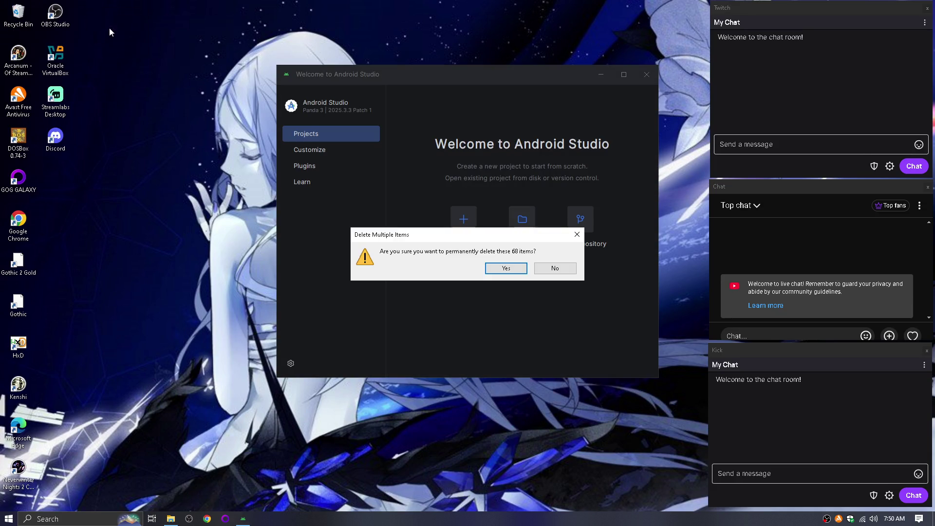
click(516, 273)
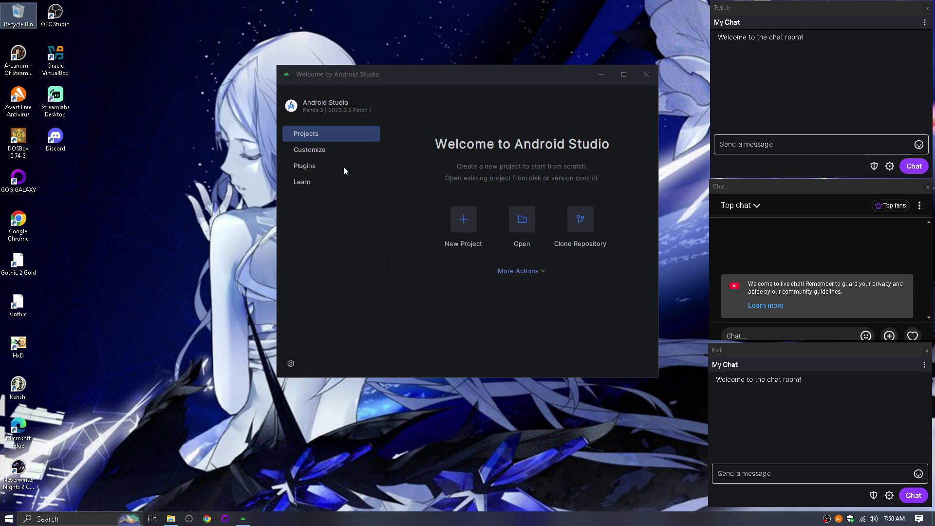
Start a new project using the Native C++ template.
click(466, 224)
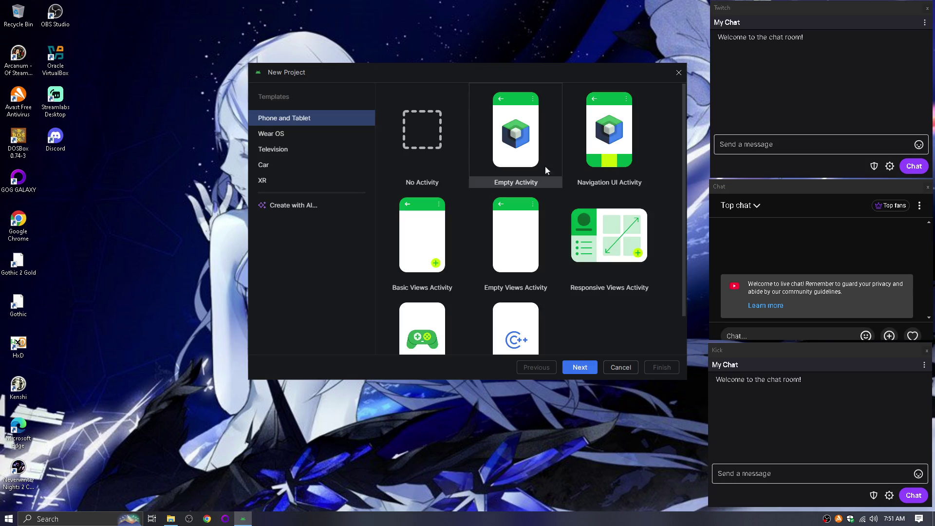
scroll(667, 183, down, 2)
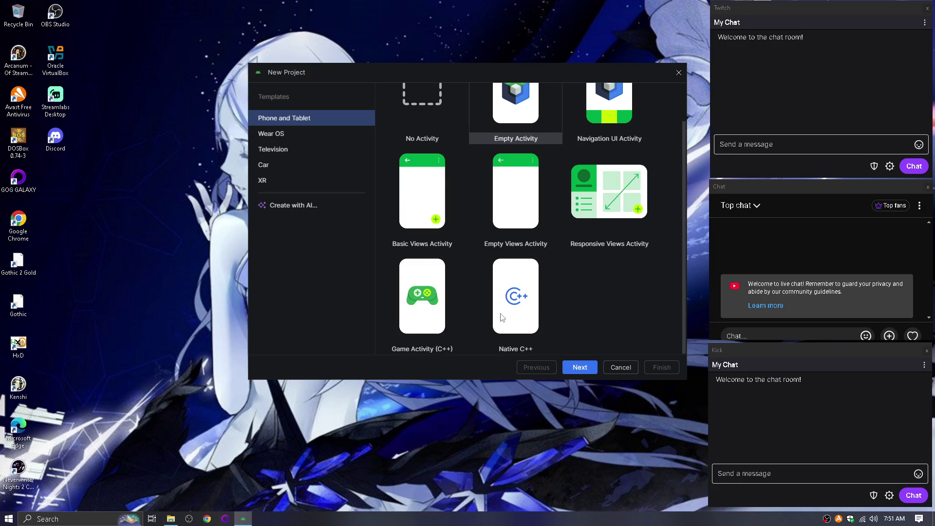
scroll(509, 288, up, 2)
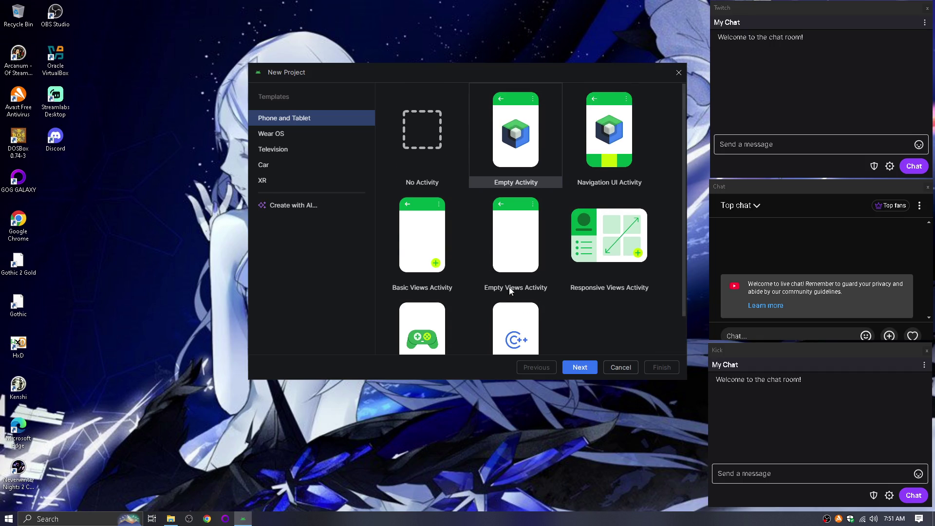
scroll(510, 287, down, 2)
click(510, 288)
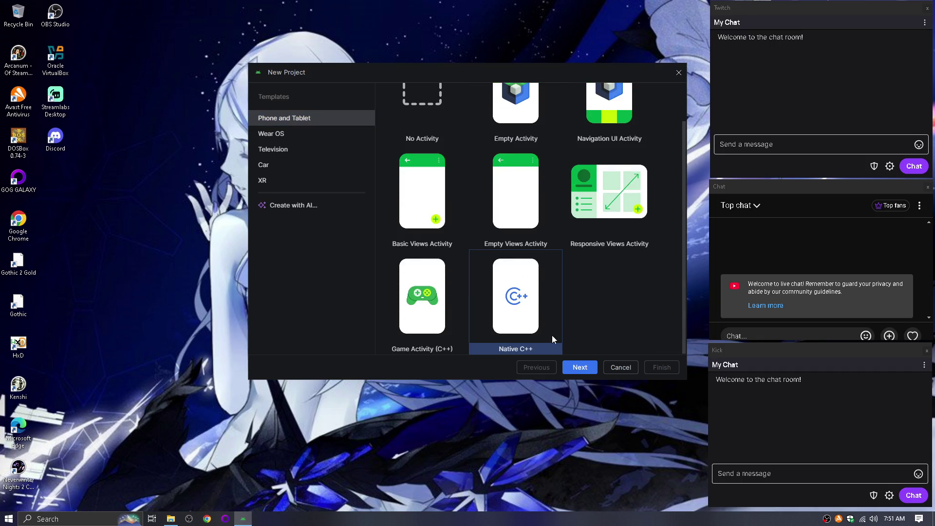
click(579, 369)
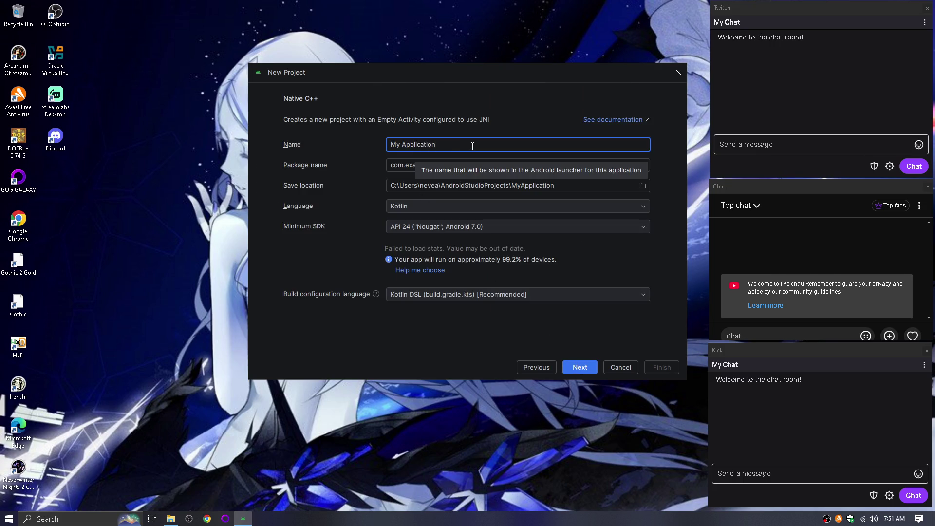
Rename the project to Game, keeping Kotlin and Kotlin DSL, then return to the templates.
drag(471, 146, 363, 143)
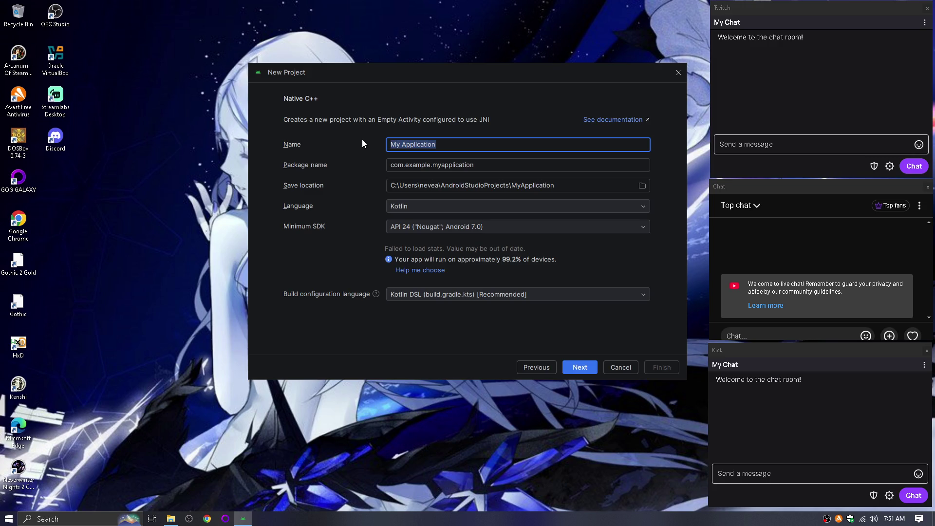
text(Game)
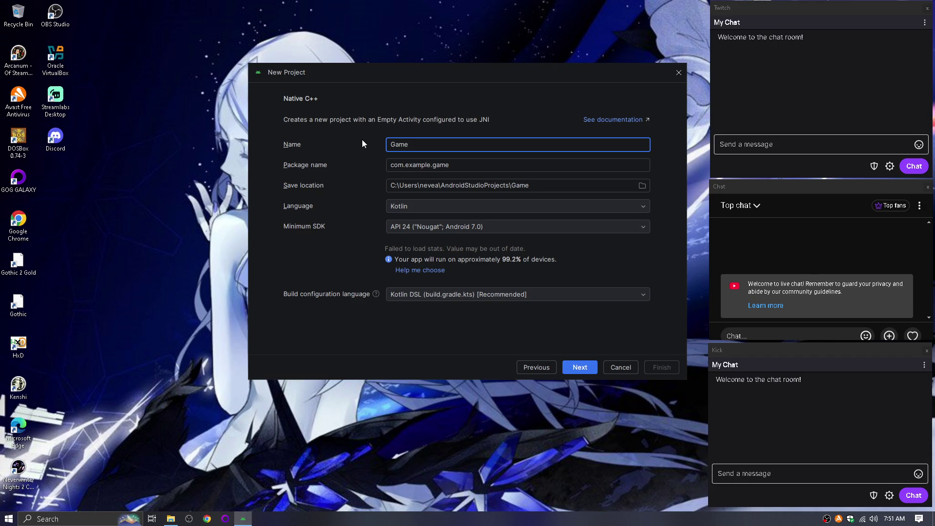
click(399, 207)
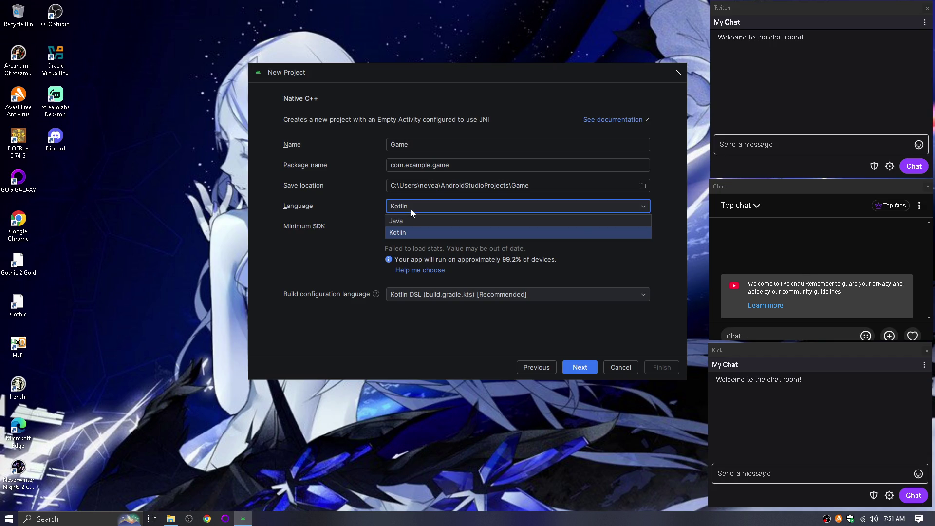
click(411, 209)
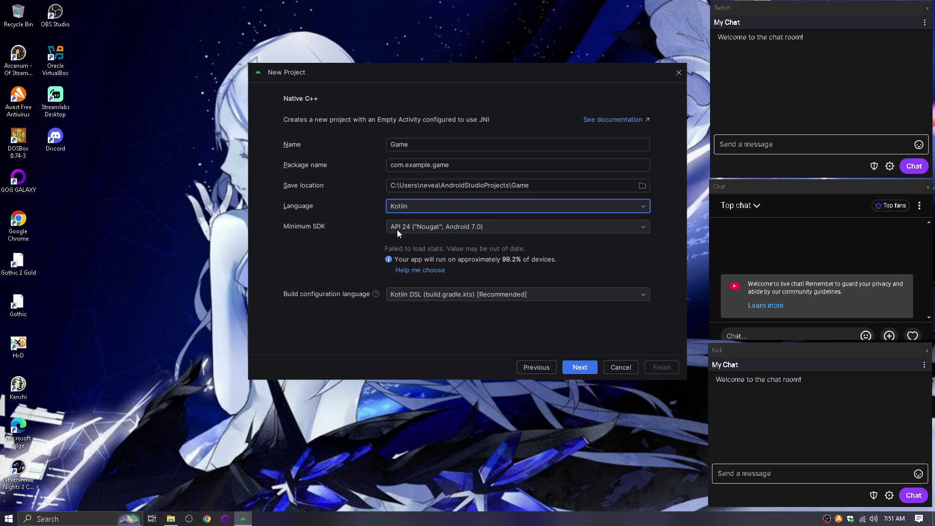
click(424, 294)
click(425, 294)
click(549, 371)
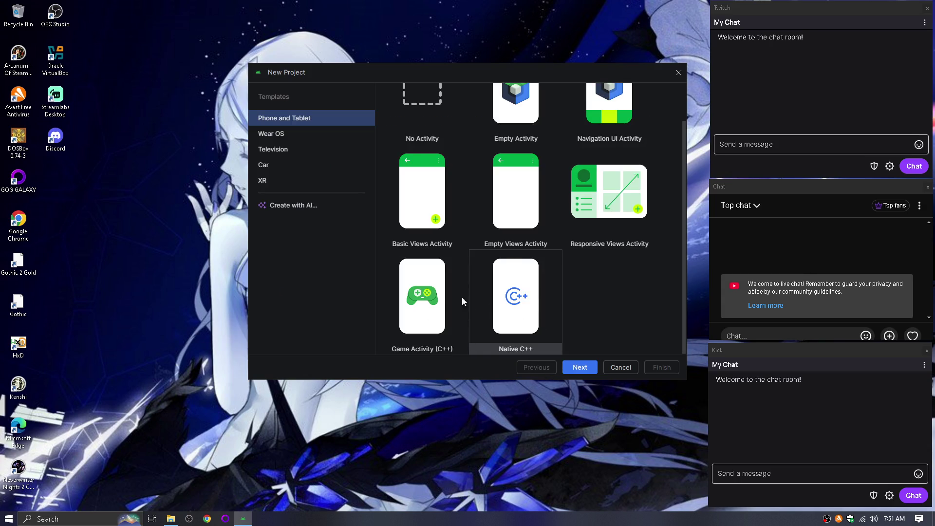
Try the Game Activity (C++) template, checking Kotlin, API 30 and Kotlin DSL, then go back.
click(428, 296)
click(580, 368)
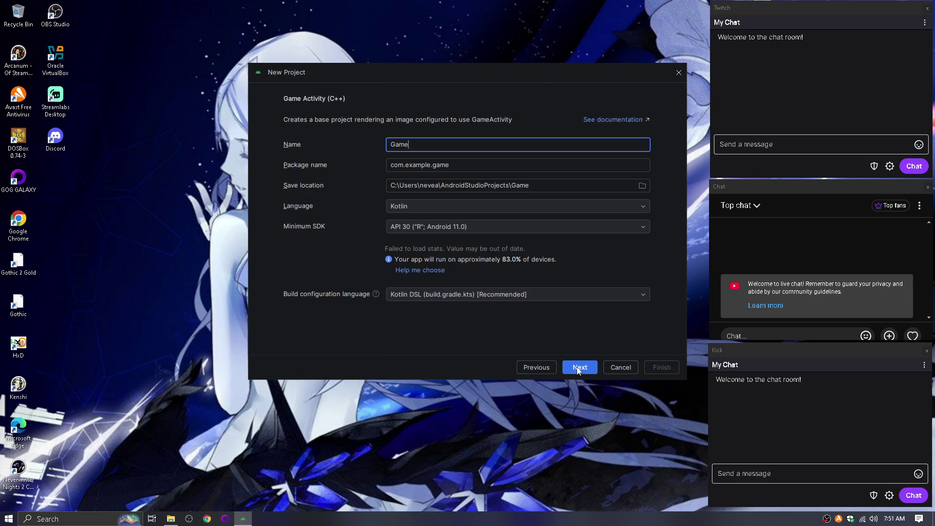
click(462, 205)
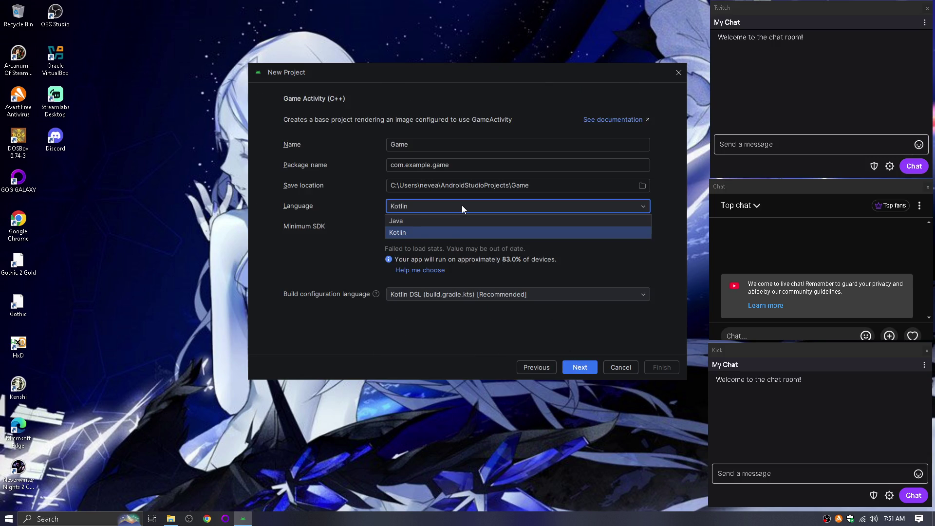
click(462, 205)
click(464, 227)
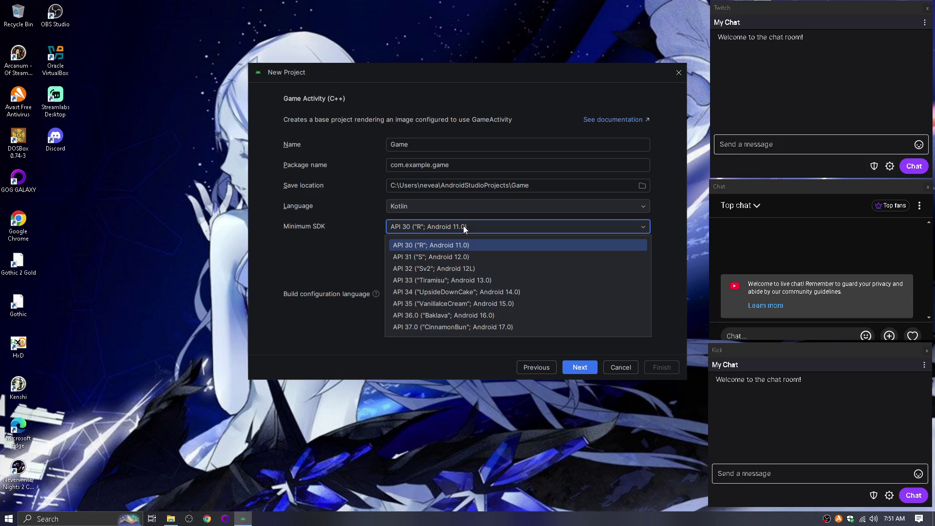
click(464, 227)
click(462, 292)
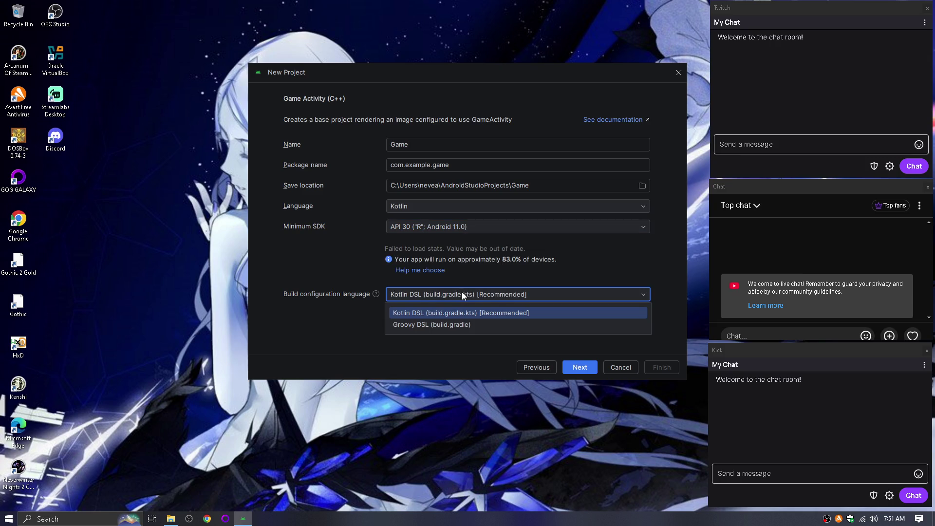
click(469, 302)
click(533, 370)
Reselect Native C++ and confirm Kotlin as language and Kotlin DSL as build configuration.
click(521, 325)
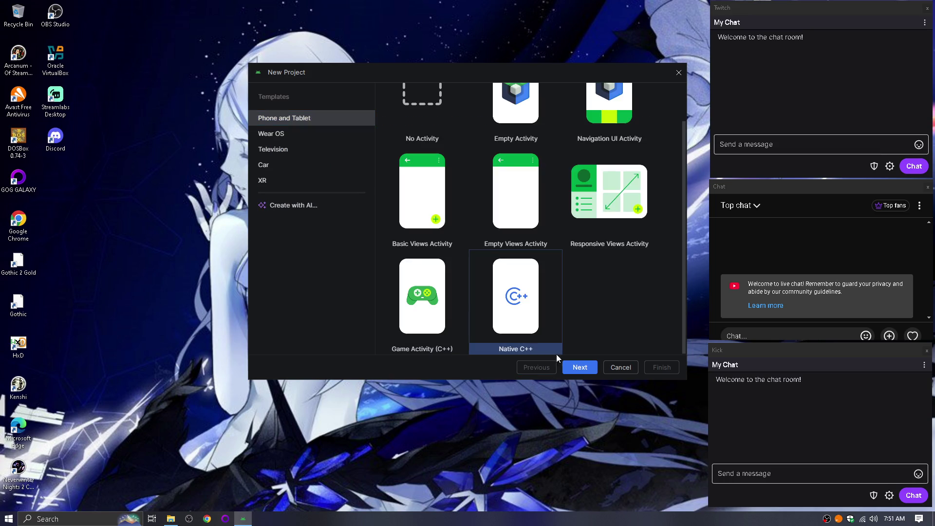
click(581, 369)
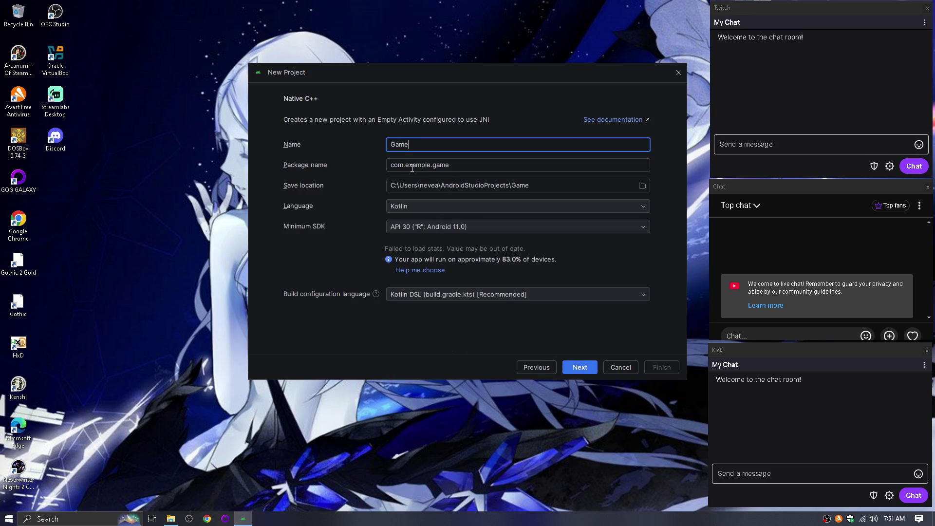
click(399, 207)
click(399, 208)
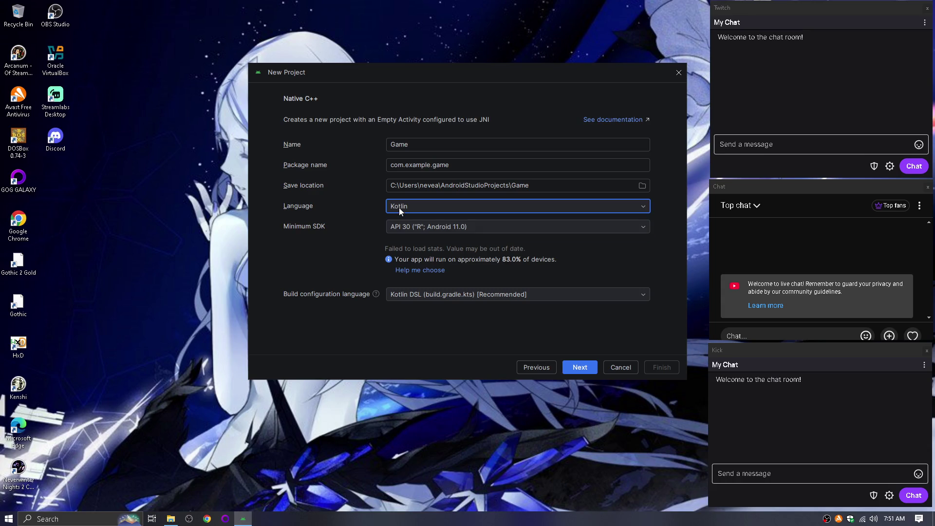
click(399, 208)
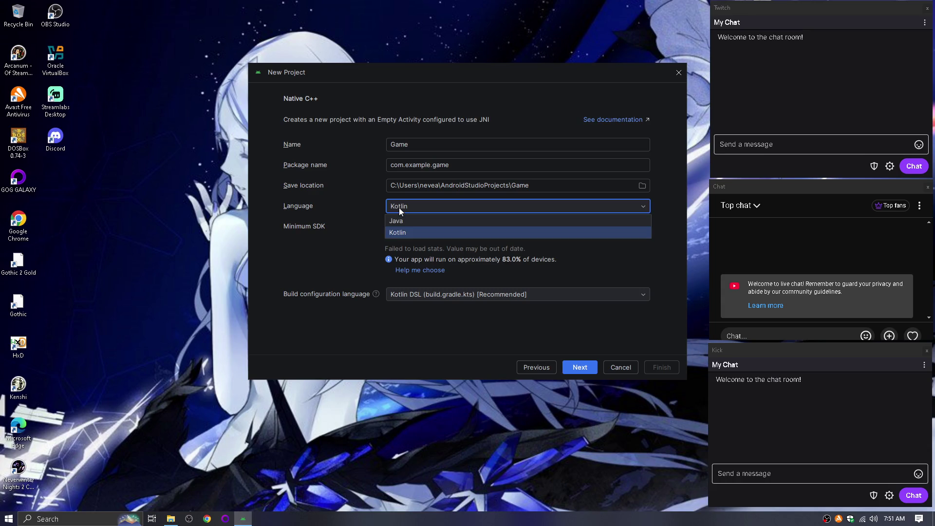
click(399, 208)
click(399, 208)
click(399, 207)
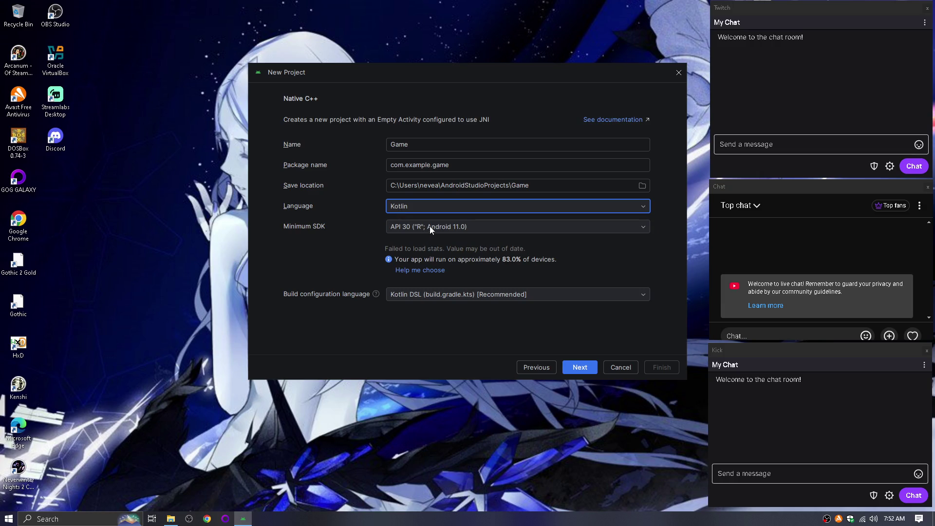
click(425, 296)
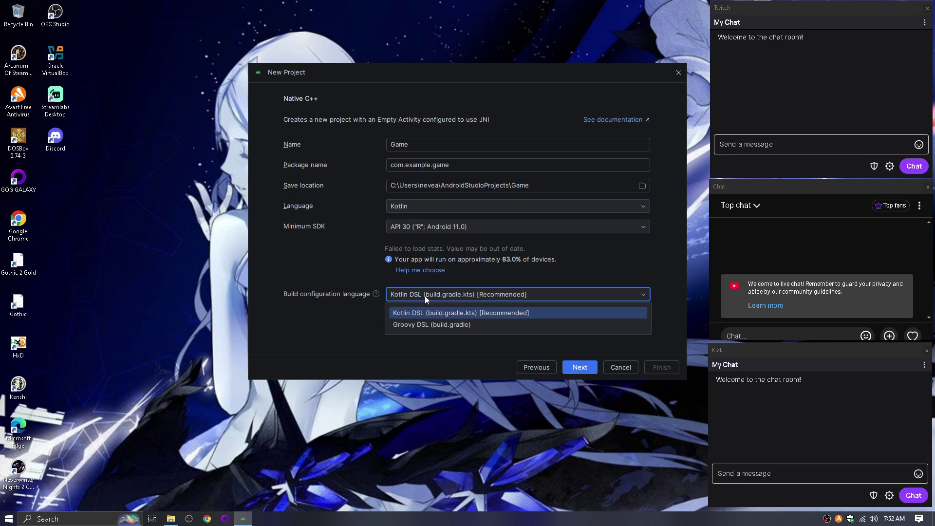
click(425, 296)
click(583, 367)
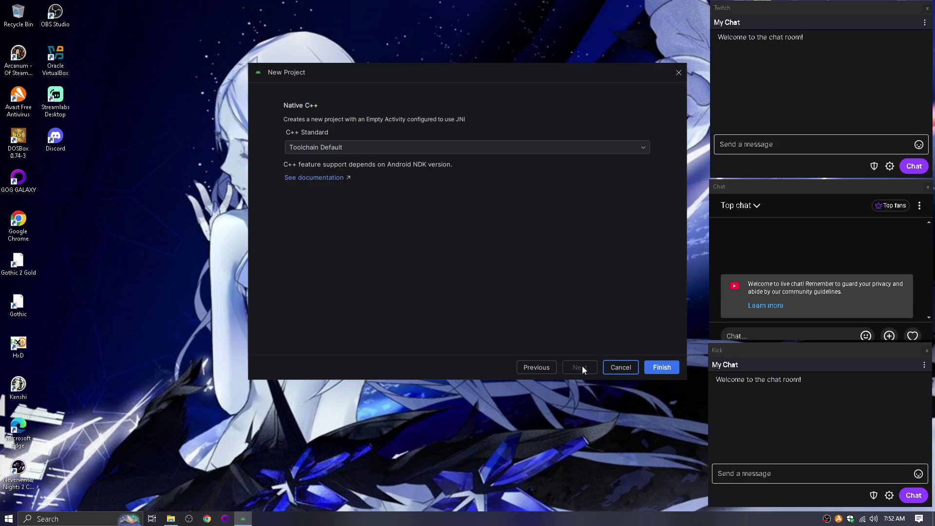
Set the C++ standard to C++11 and create the Game project.
click(370, 149)
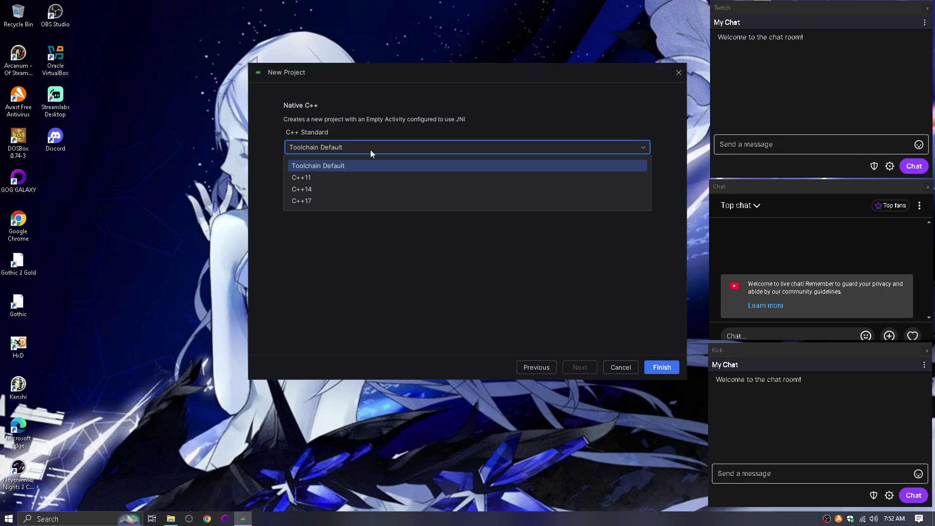
click(363, 179)
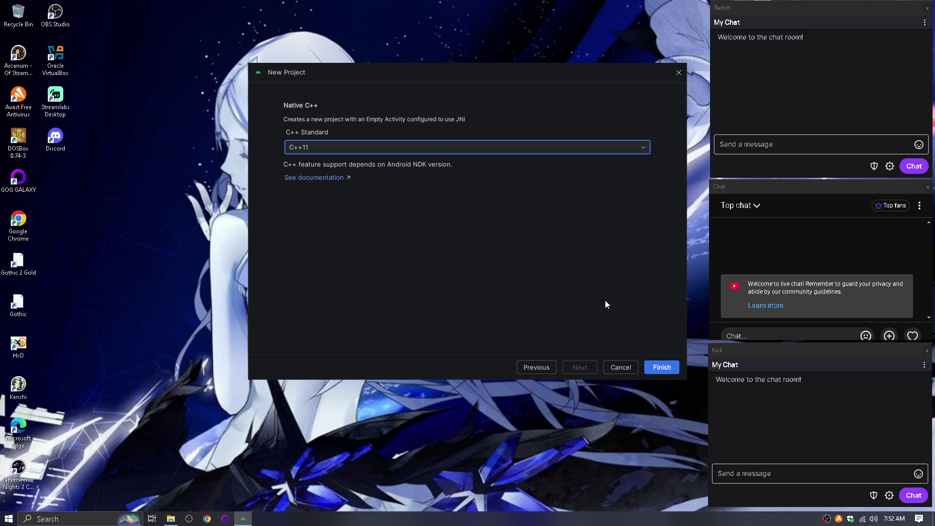
click(668, 368)
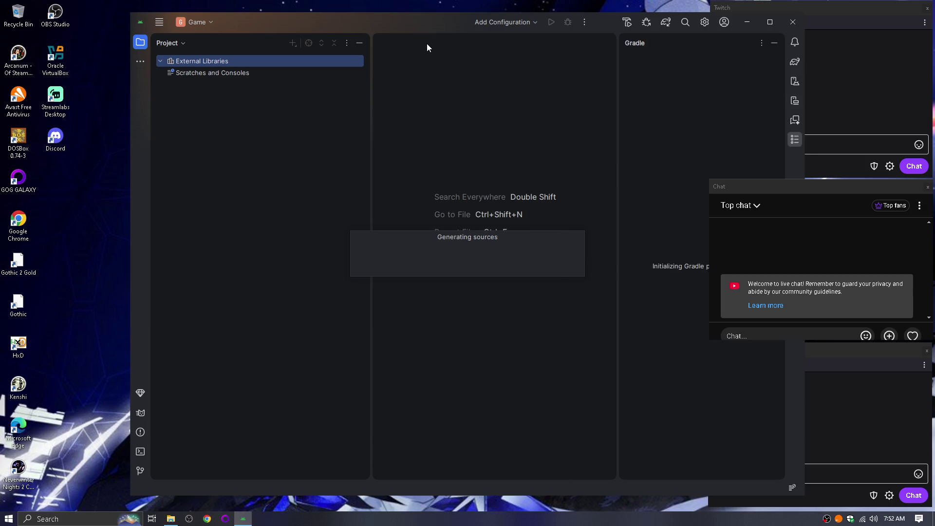
Move the project window to the left side, hide the Gradle panel, and select the Game folder.
drag(390, 22, 260, 14)
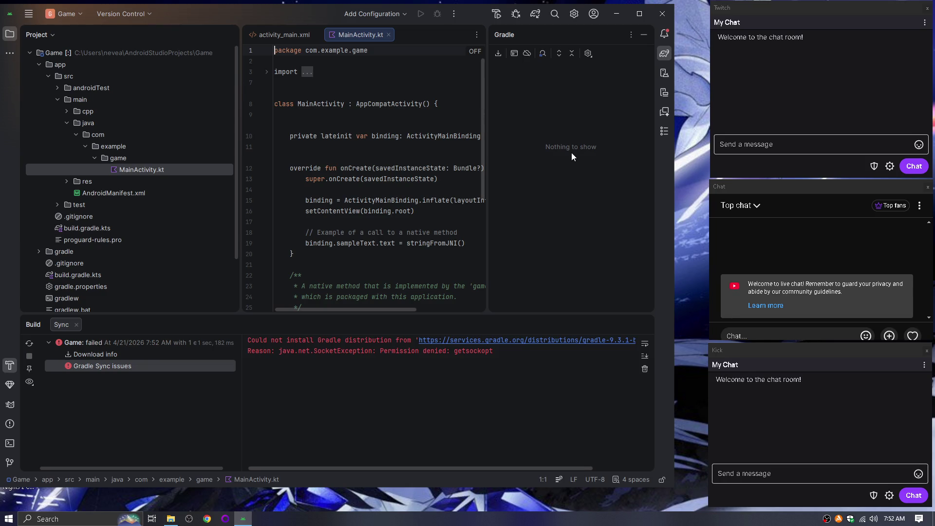
click(643, 35)
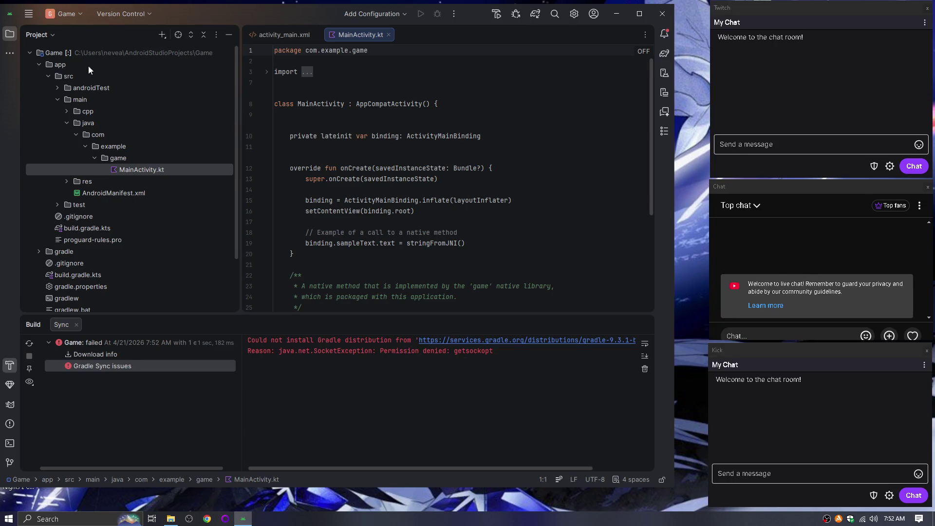
click(55, 55)
Open the Game project folder in File Explorer via Open In > Explorer.
right_click(56, 56)
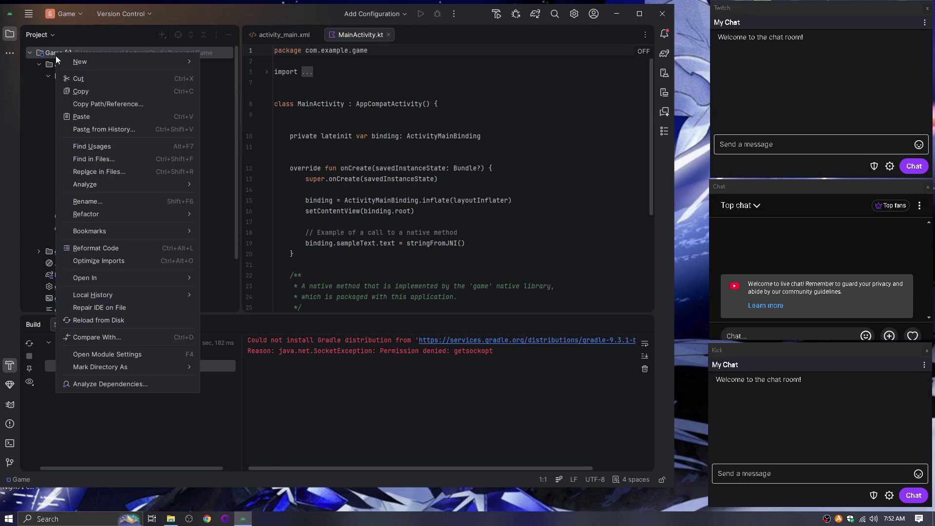
mouse_move(127, 373)
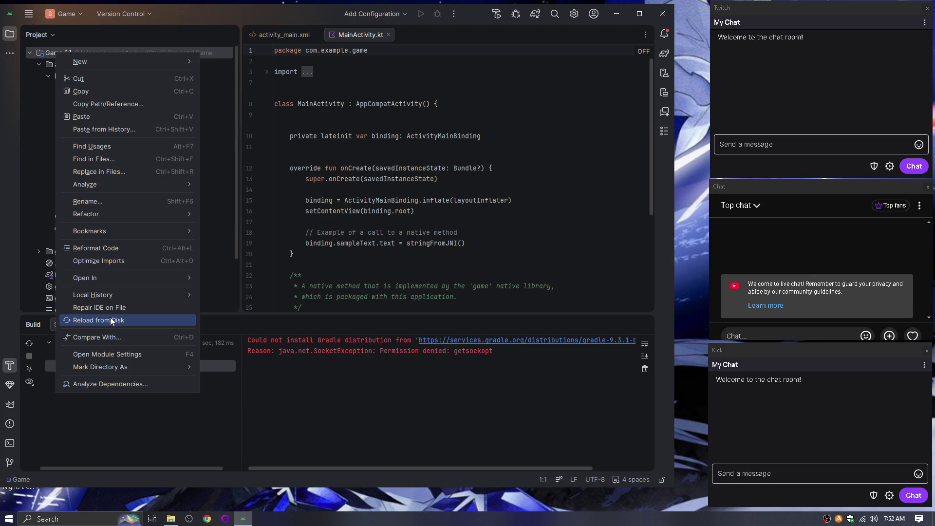
mouse_move(99, 276)
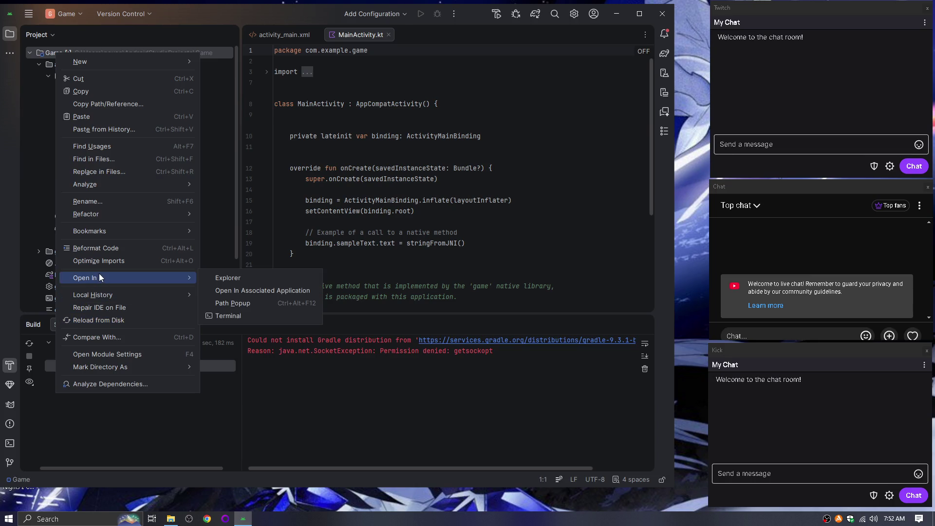
click(222, 279)
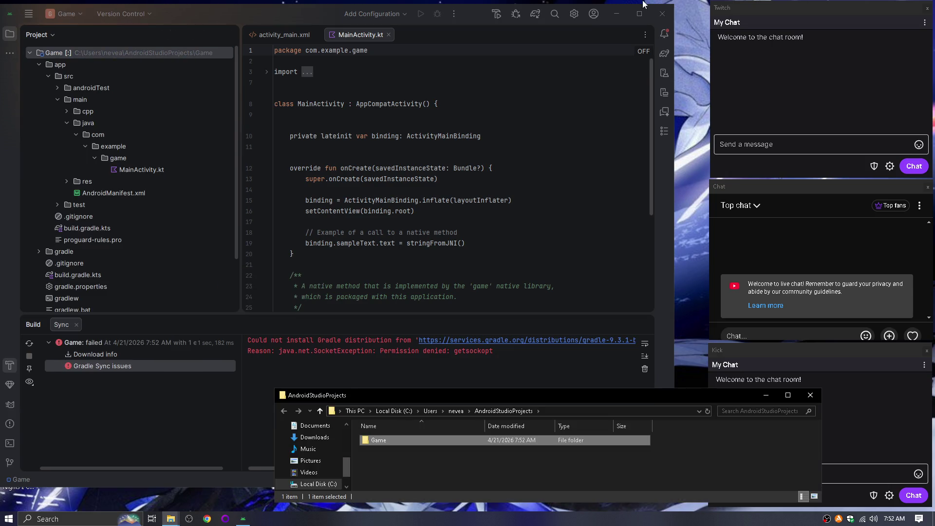
Exit Android Studio with Don't ask again ticked, then move the projects folder window up.
click(662, 14)
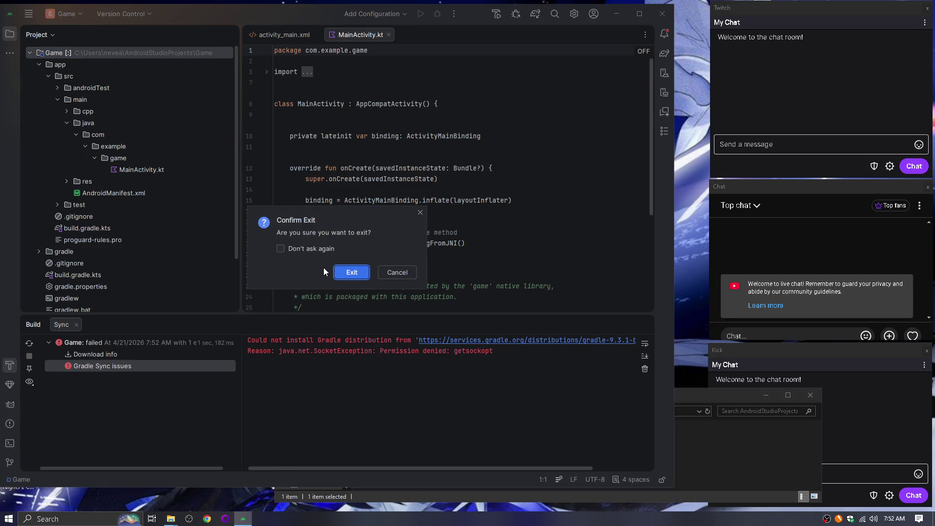
click(321, 248)
click(347, 272)
mouse_move(568, 396)
mouse_down()
mouse_move(431, 283)
mouse_move(2, 249)
mouse_up()
click(305, 300)
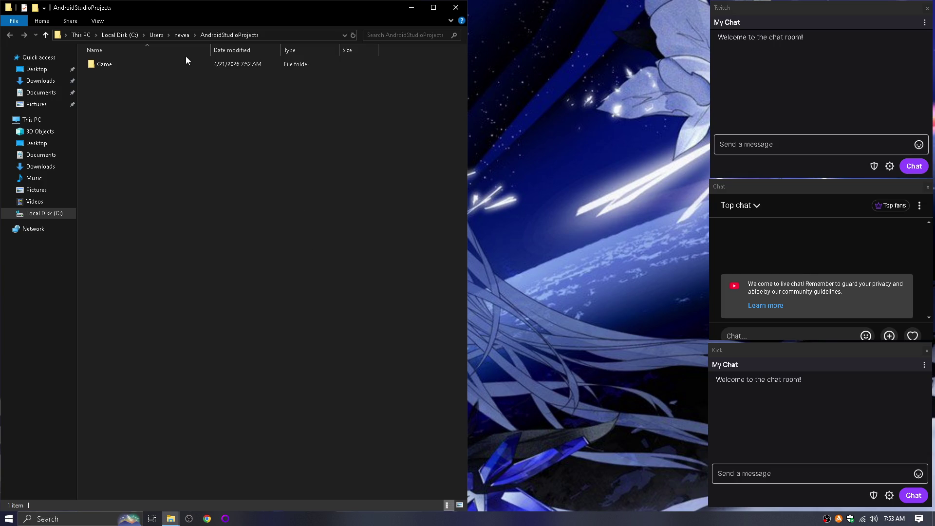
Open Game's gradlew.bat in Notepad via Edit, scroll through it, maximize, then close it.
double_click(170, 64)
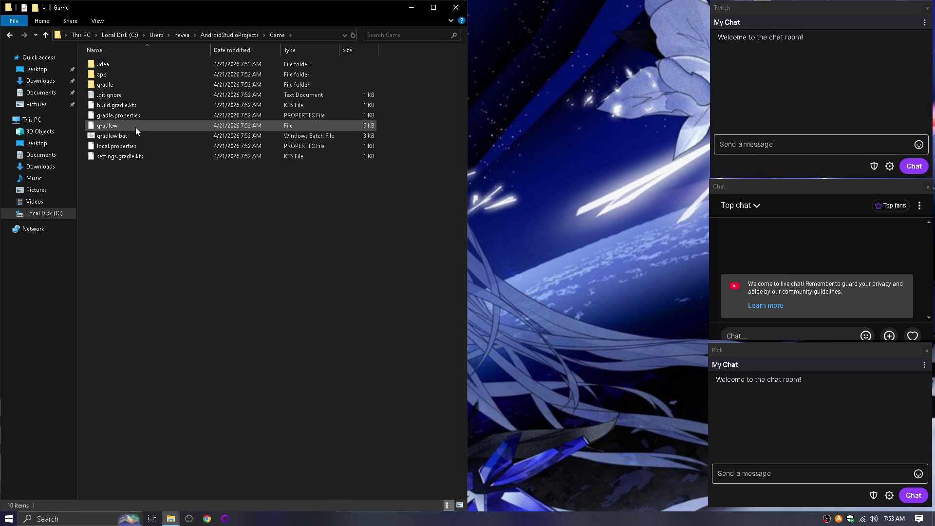
right_click(104, 136)
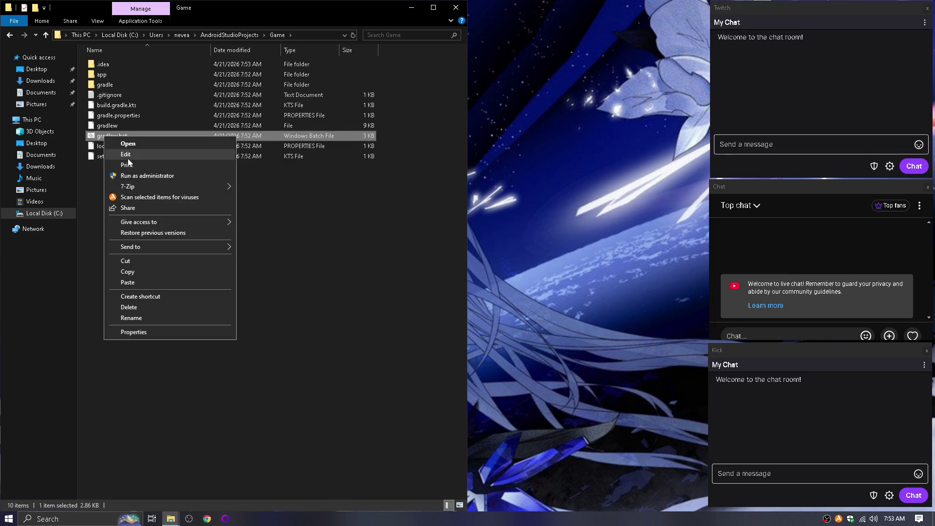
click(128, 155)
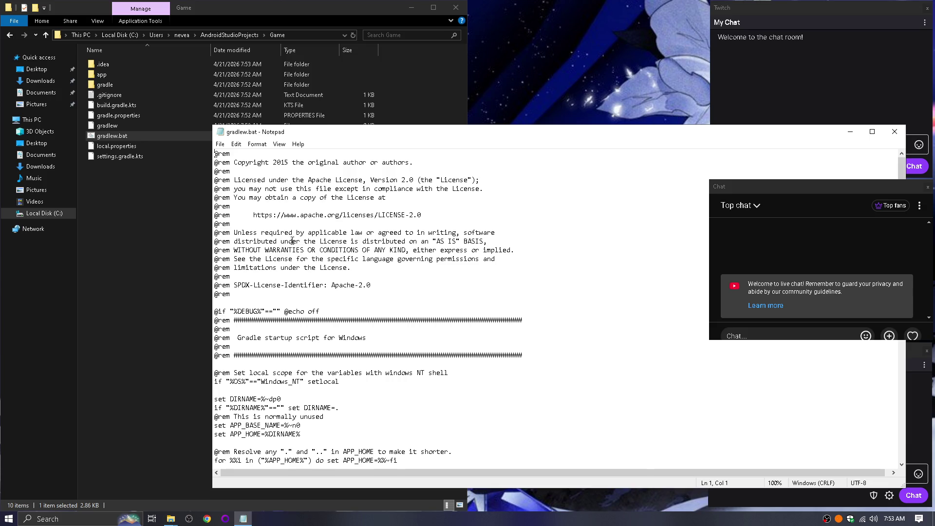
scroll(292, 240, down, 15)
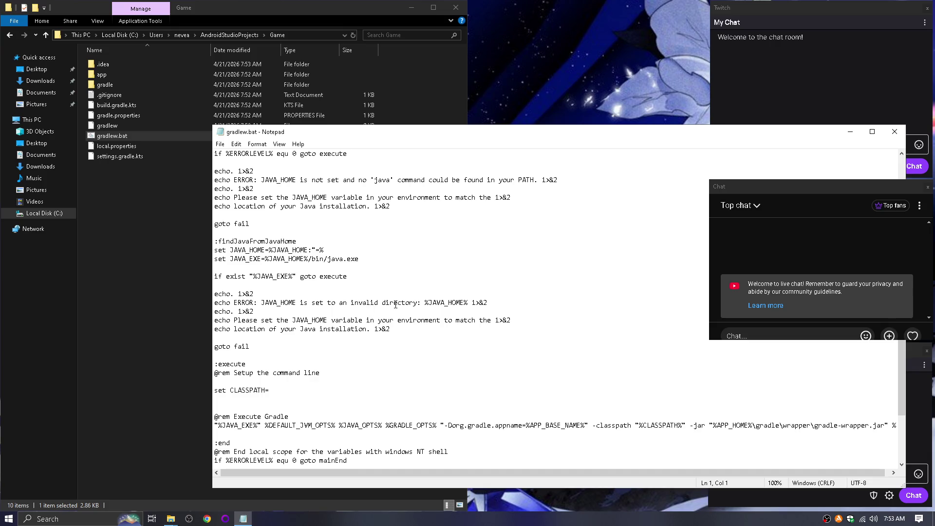
scroll(419, 303, down, 4)
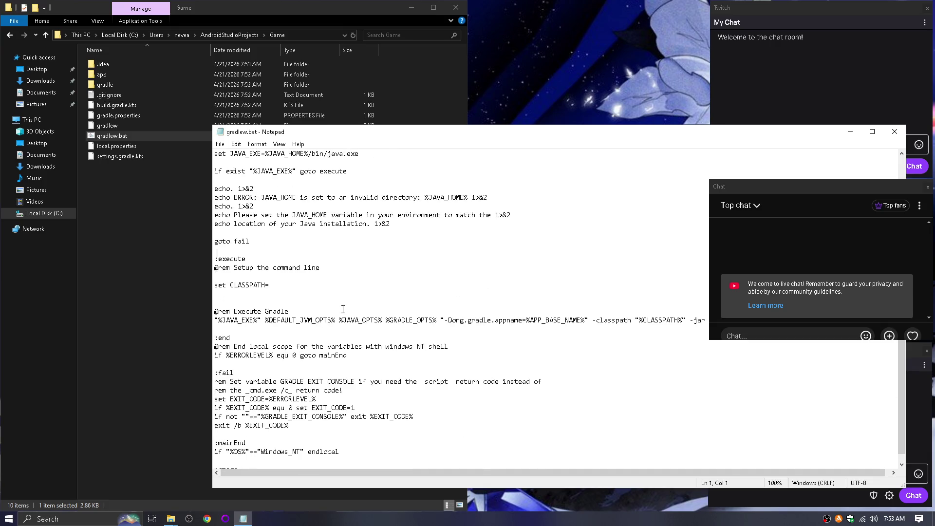
scroll(343, 309, down, 1)
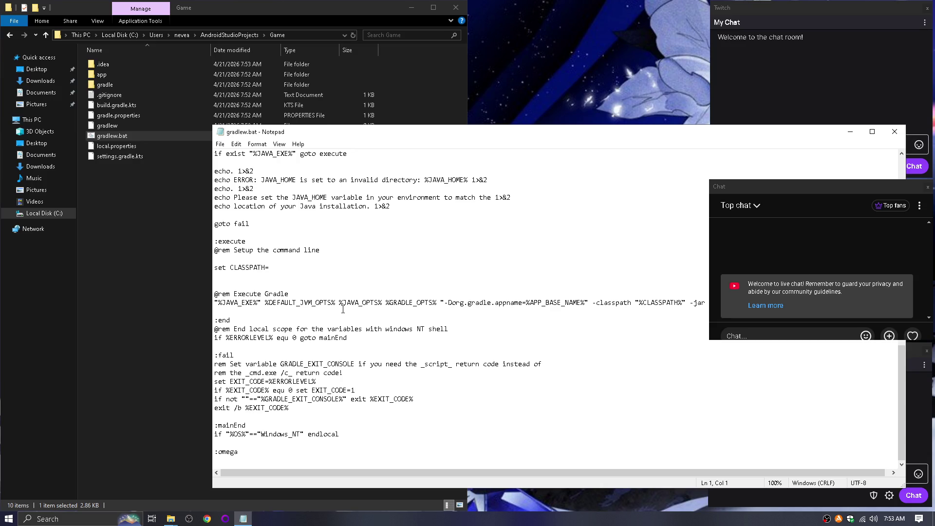
scroll(343, 309, up, 2)
double_click(225, 133)
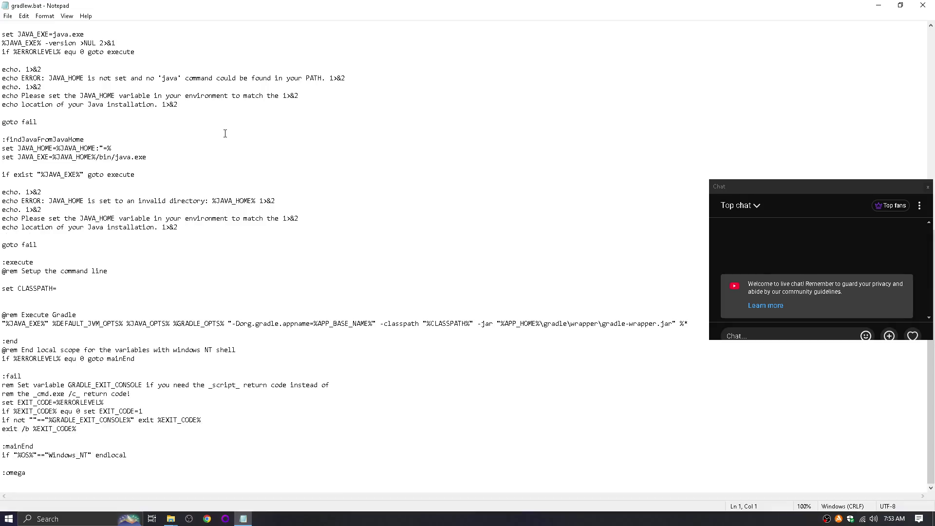
click(923, 5)
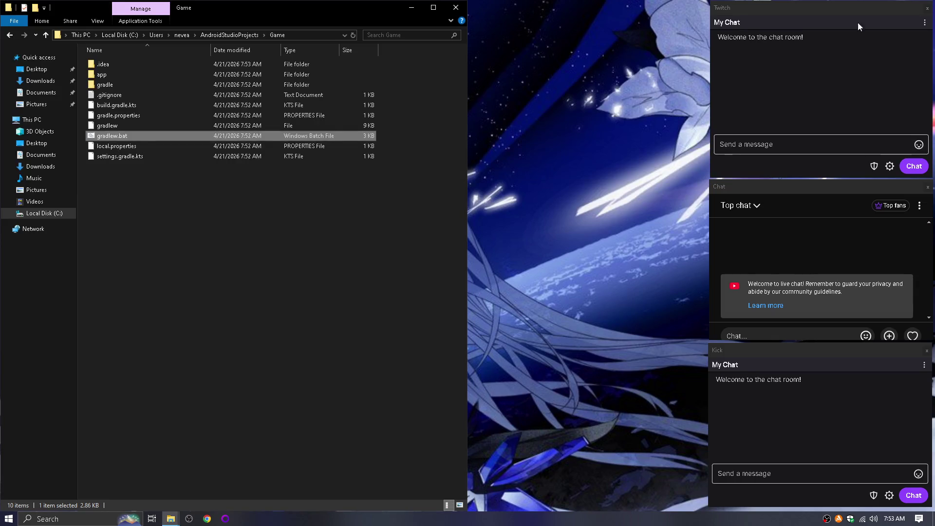
Navigate into app\src\androidTest\java\com\example\game in File Explorer.
click(130, 173)
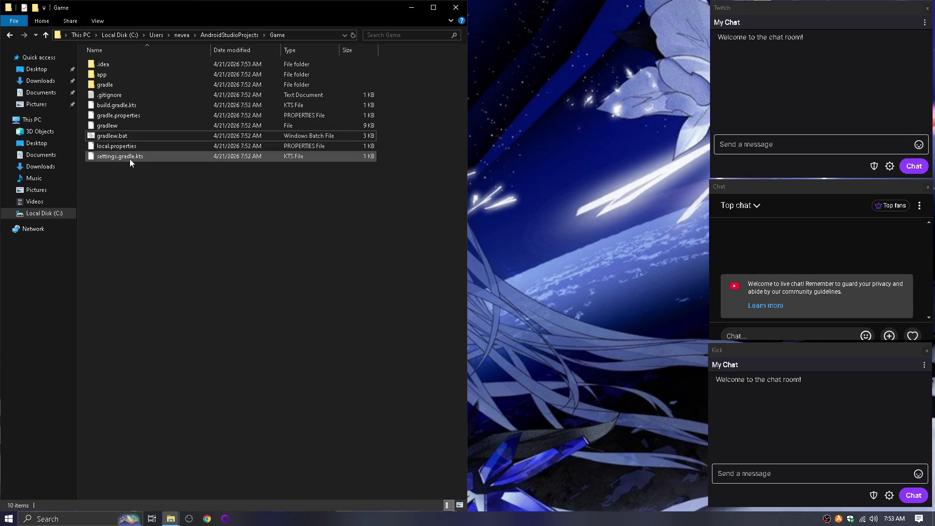
double_click(112, 77)
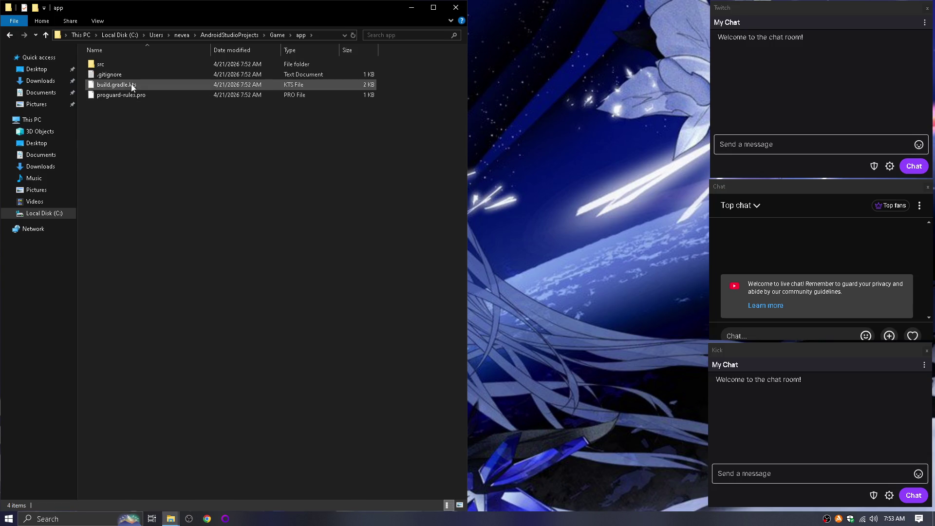
double_click(118, 65)
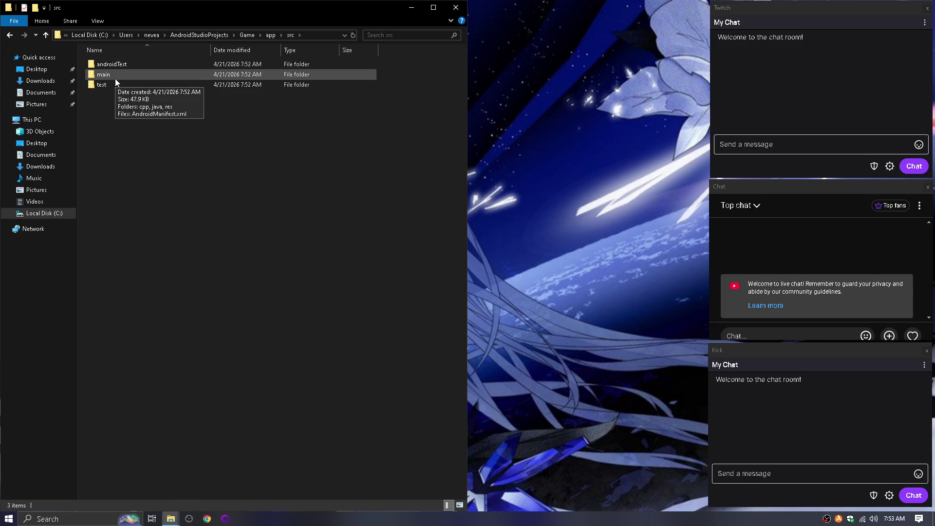
double_click(124, 66)
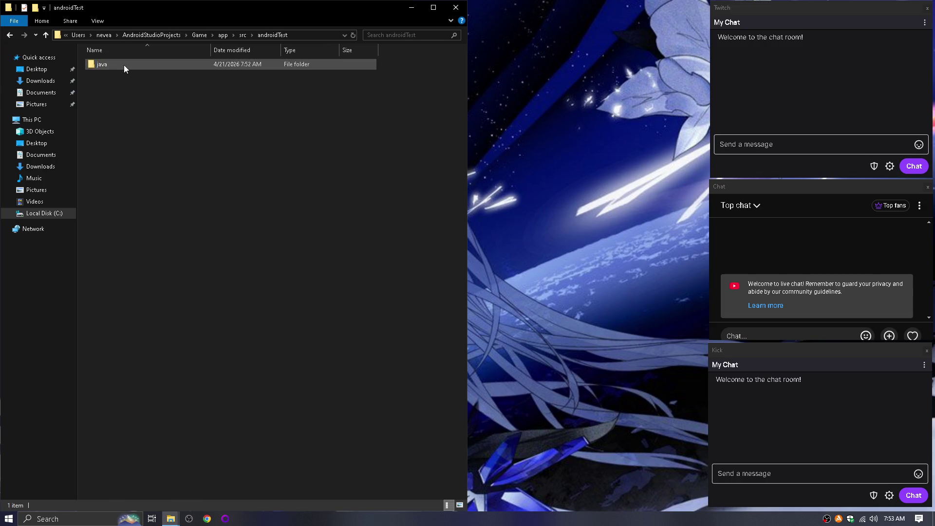
double_click(123, 65)
double_click(124, 66)
double_click(124, 65)
double_click(124, 65)
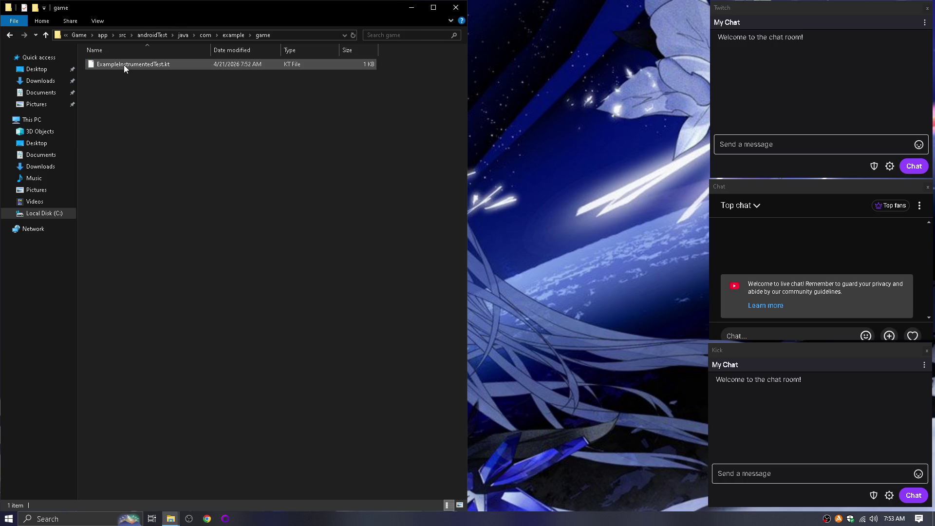
View ExampleInstrumentedTest.kt in Notepad, then close it.
click(124, 65)
right_click(124, 65)
click(153, 220)
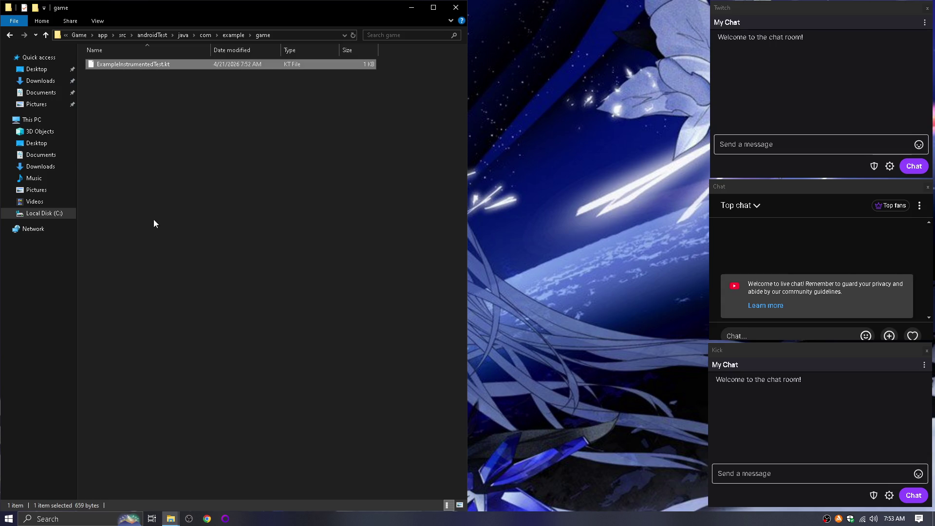
click(298, 70)
click(221, 131)
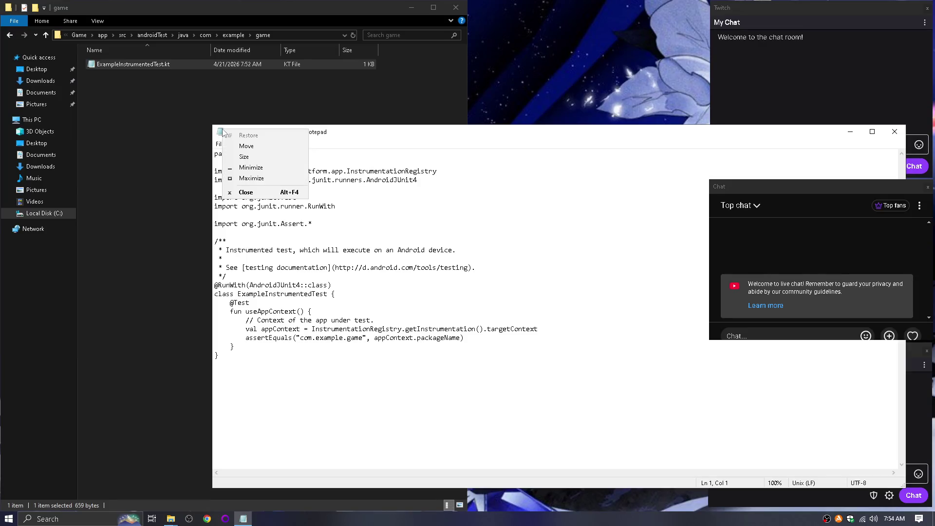
click(246, 191)
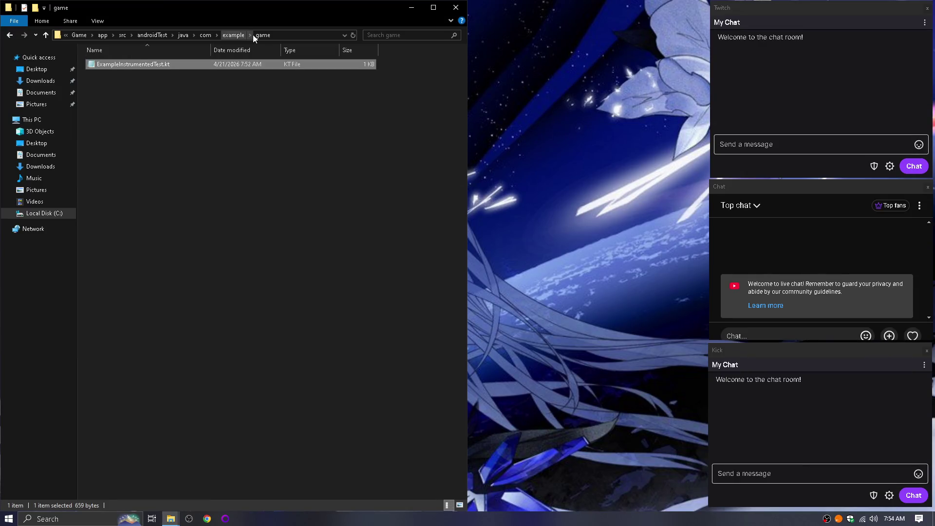
Open src\main\cpp\native-lib.cpp in Notepad maximized, then close Notepad and File Explorer.
click(159, 35)
click(240, 35)
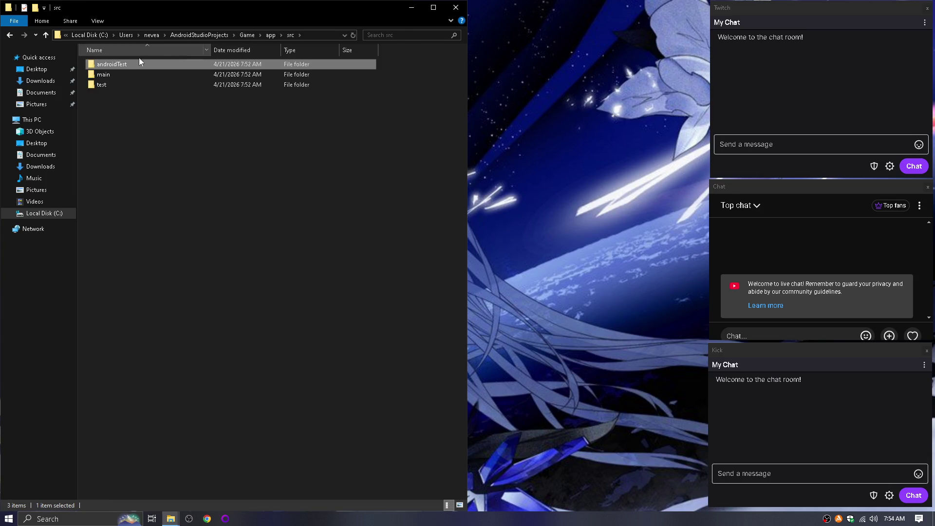
double_click(128, 74)
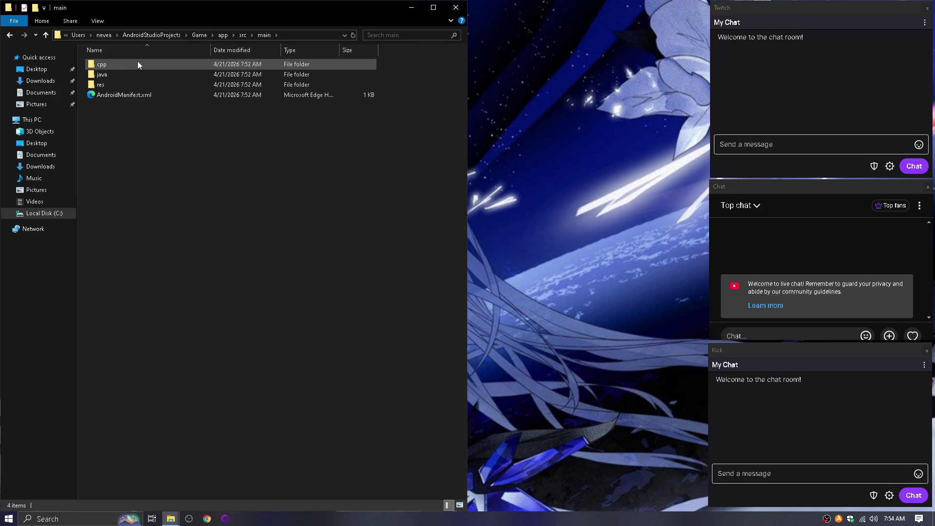
double_click(139, 62)
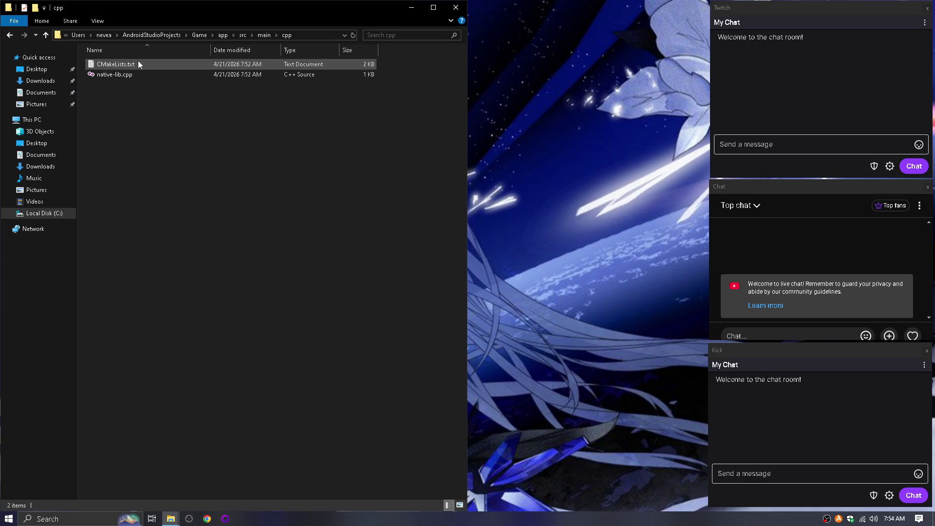
right_click(118, 75)
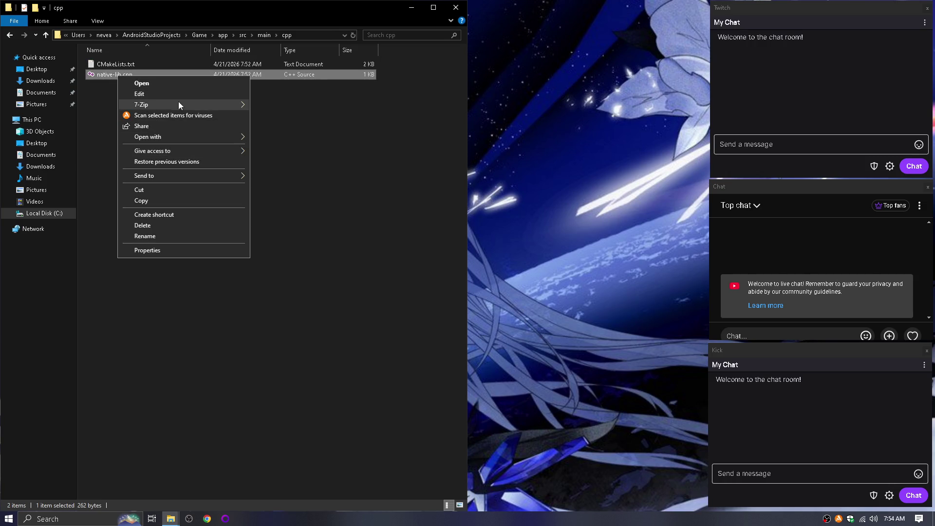
click(159, 93)
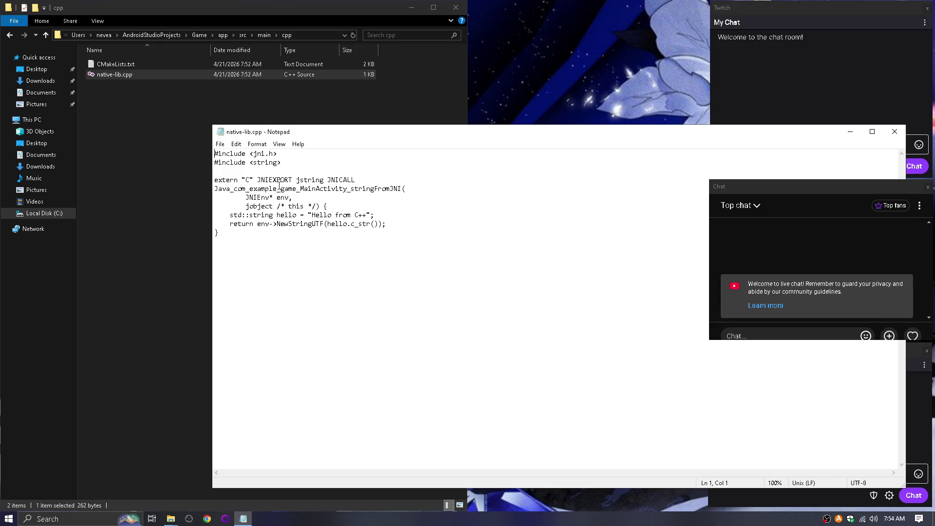
double_click(225, 135)
click(924, 6)
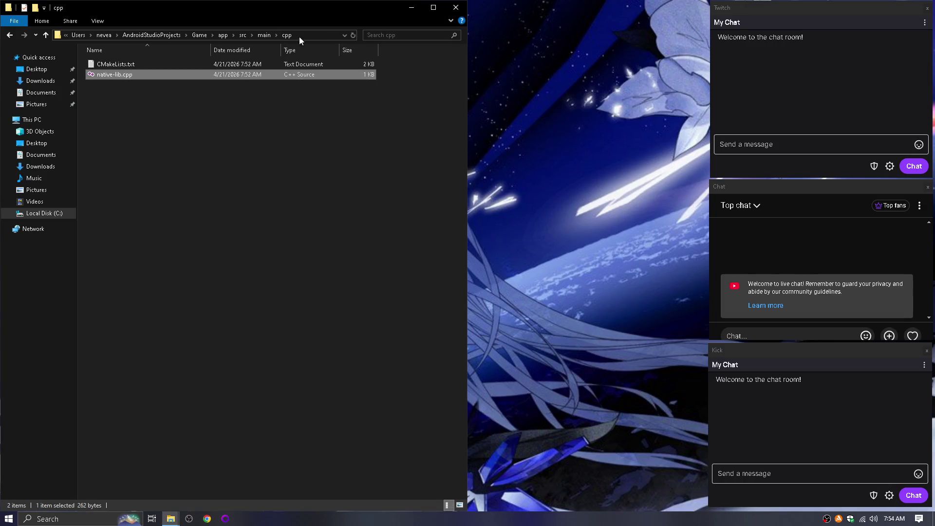
click(455, 8)
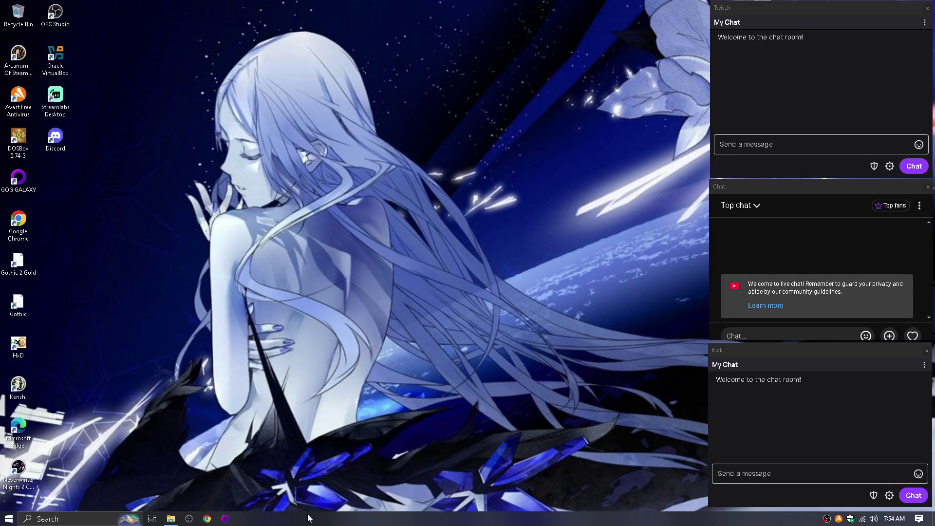
Launch Android Studio from system search and start a New Project.
key(super)
text(android)
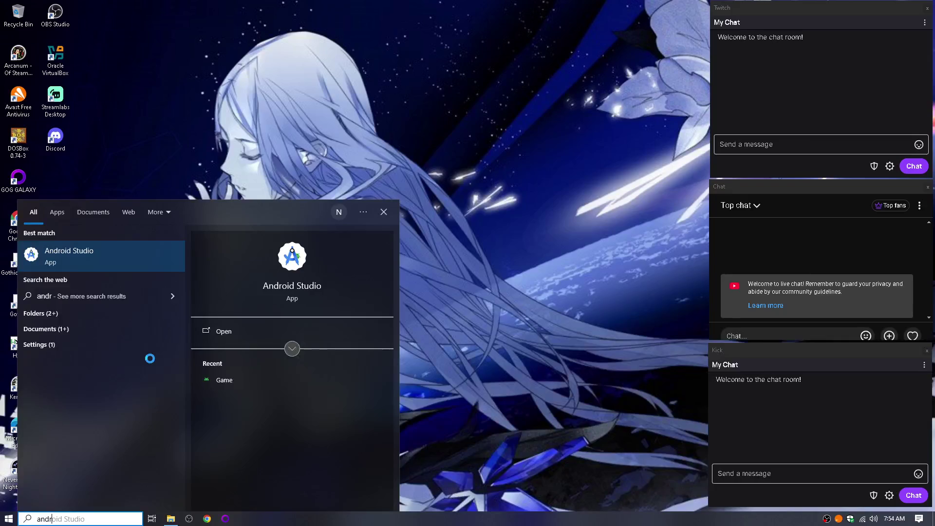
key(Return)
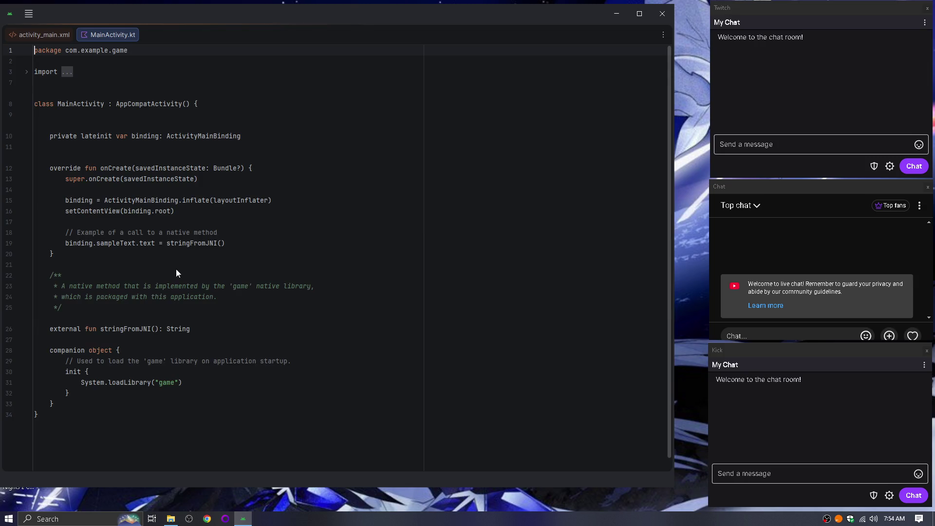
click(29, 13)
mouse_move(98, 34)
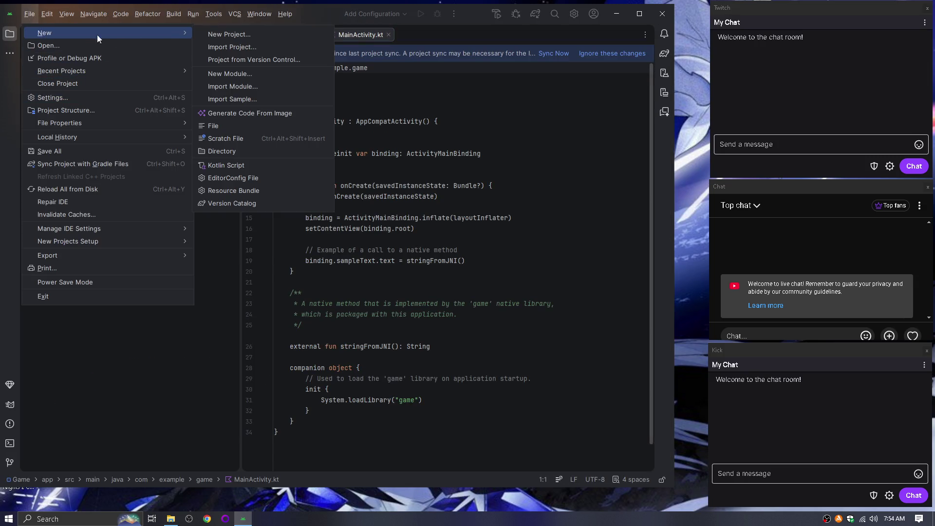
click(215, 33)
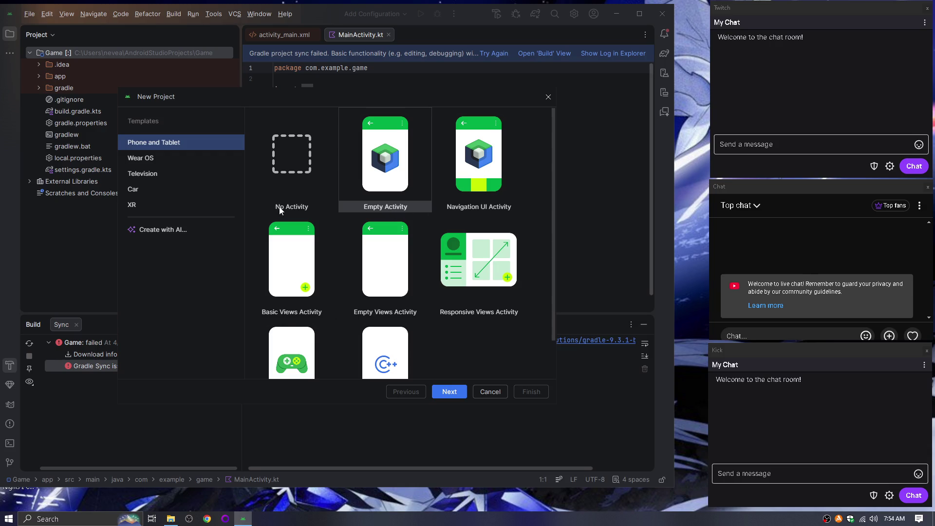
Create a Game Activity (C++) project with default settings, then close the Game window.
scroll(302, 234, down, 2)
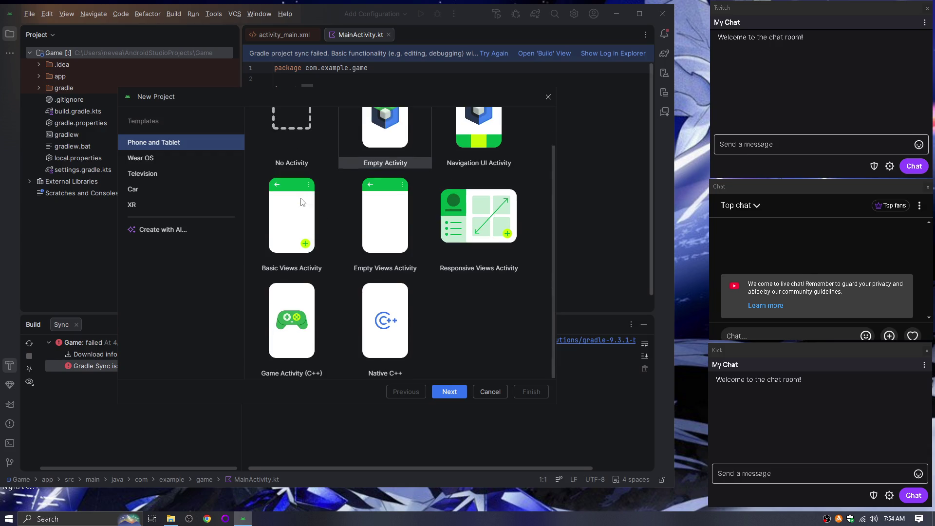
click(294, 331)
click(449, 394)
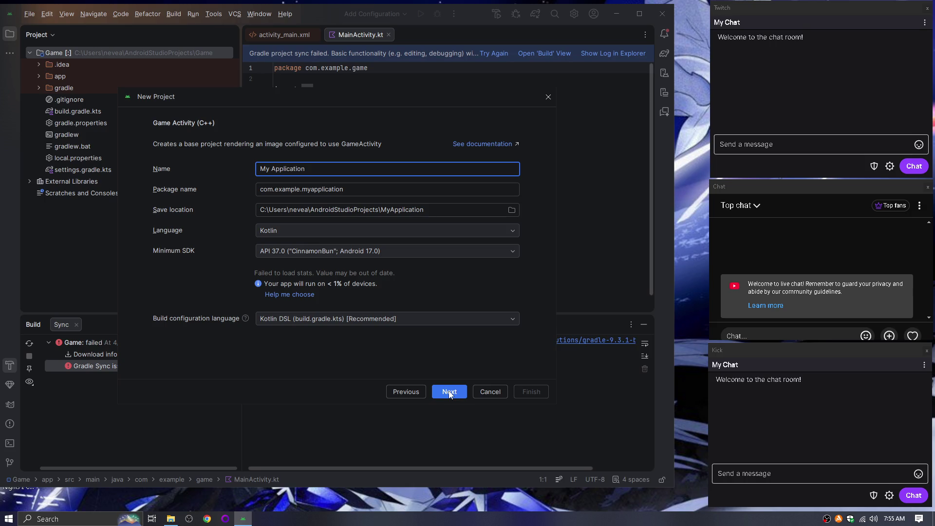
click(449, 393)
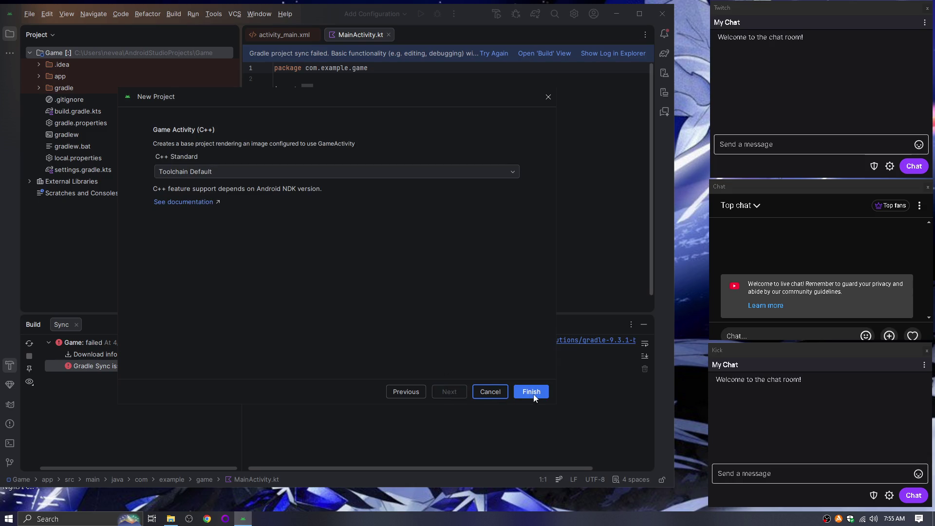
click(533, 393)
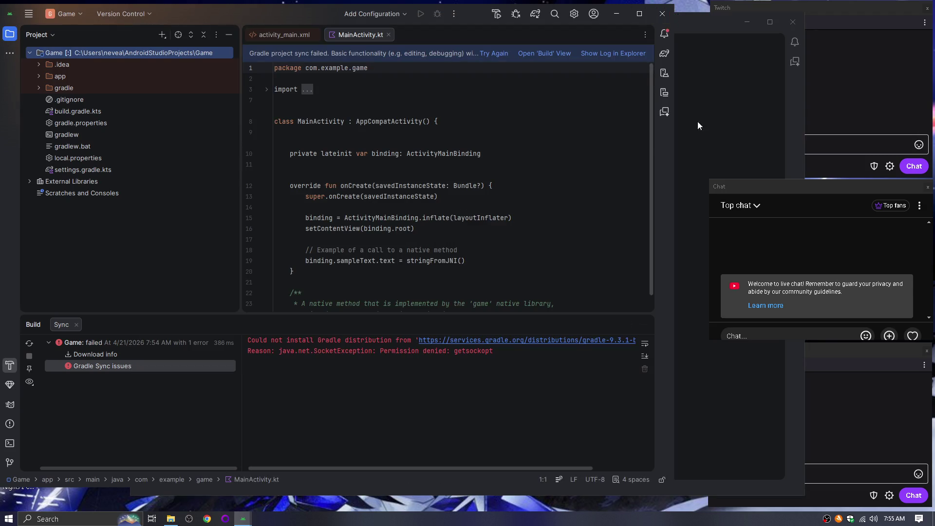
click(661, 15)
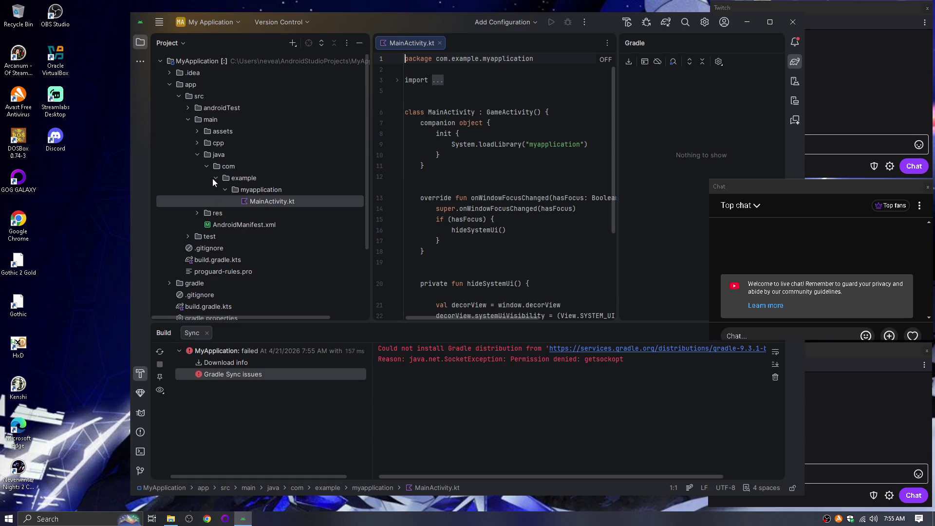
Open Utility.cpp from the cpp folder in the editor and scroll through it.
click(199, 143)
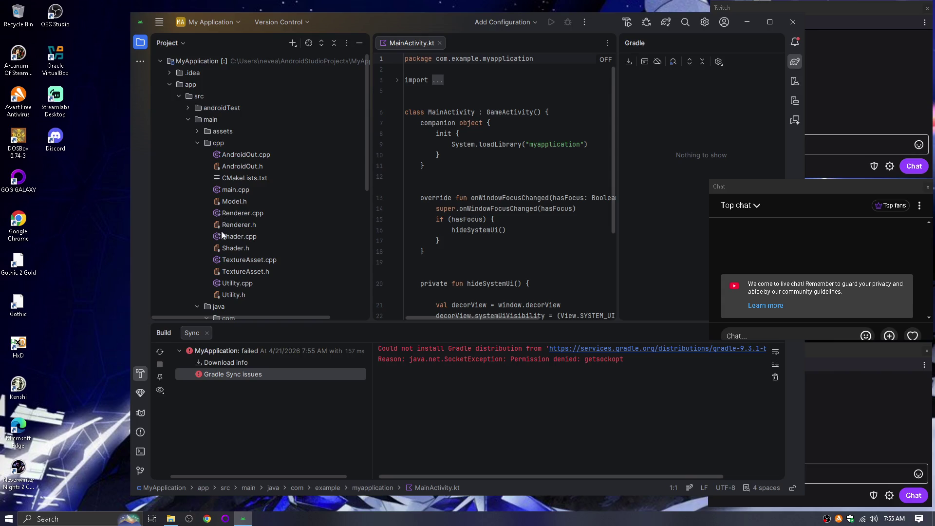
double_click(239, 284)
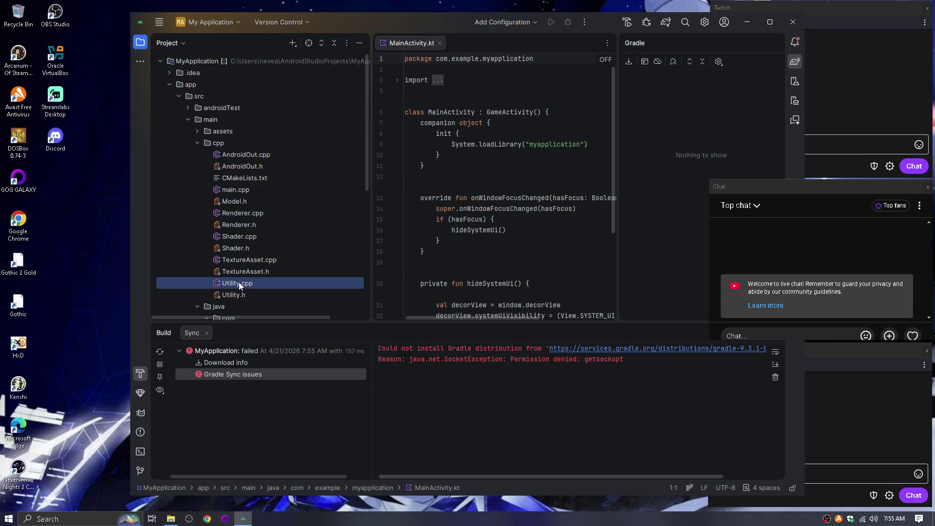
scroll(497, 166, down, 7)
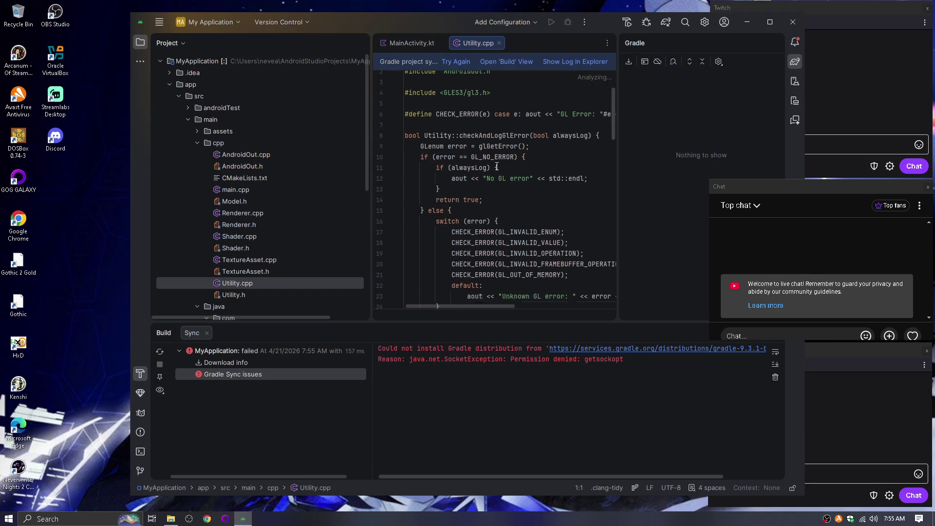
scroll(497, 166, down, 15)
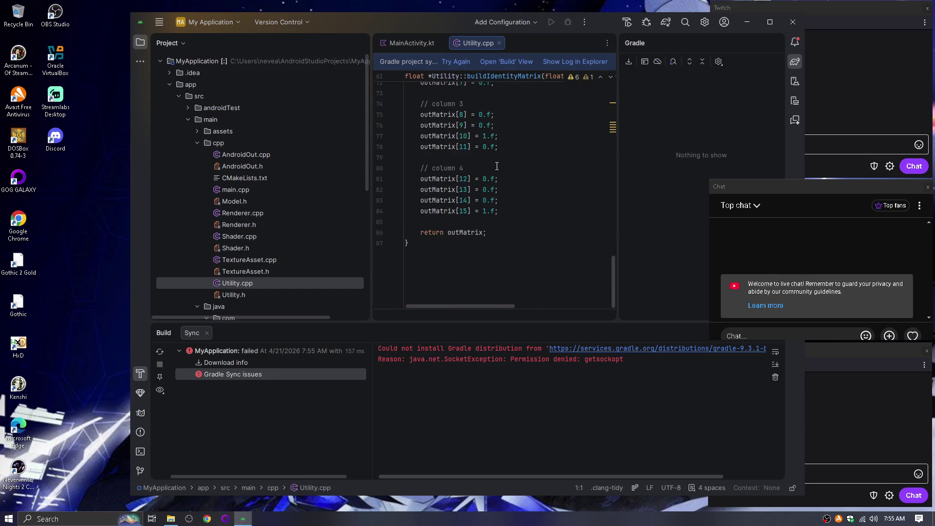
Cancel the File > Open dialog and start another New Project instead.
click(159, 22)
click(176, 54)
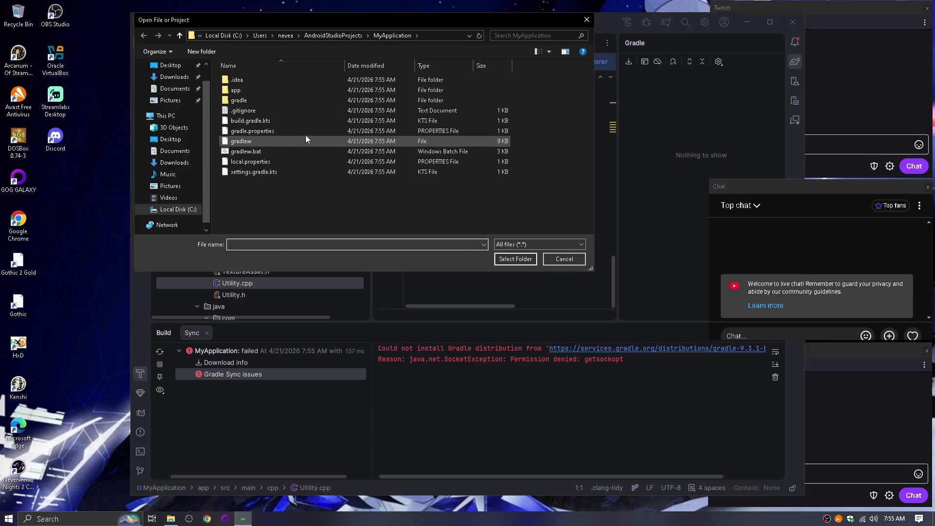
click(587, 20)
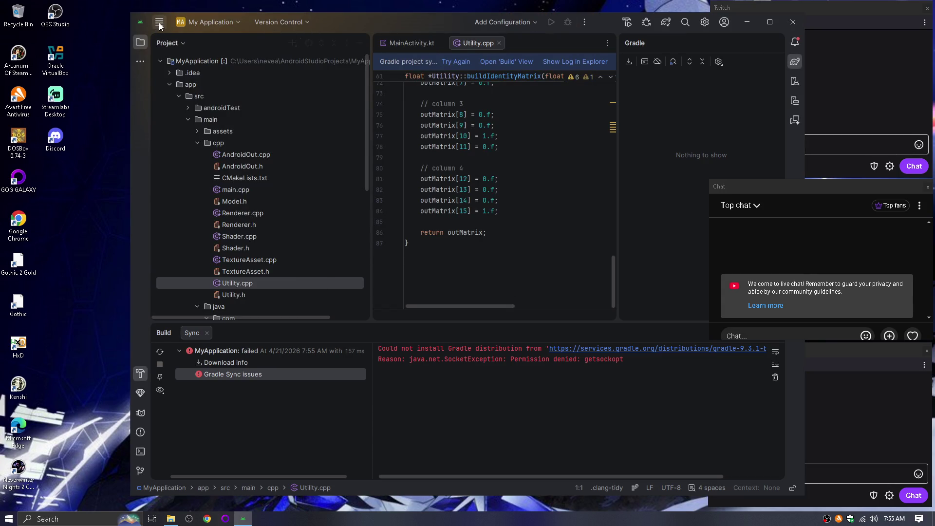
click(159, 22)
mouse_move(162, 42)
click(359, 43)
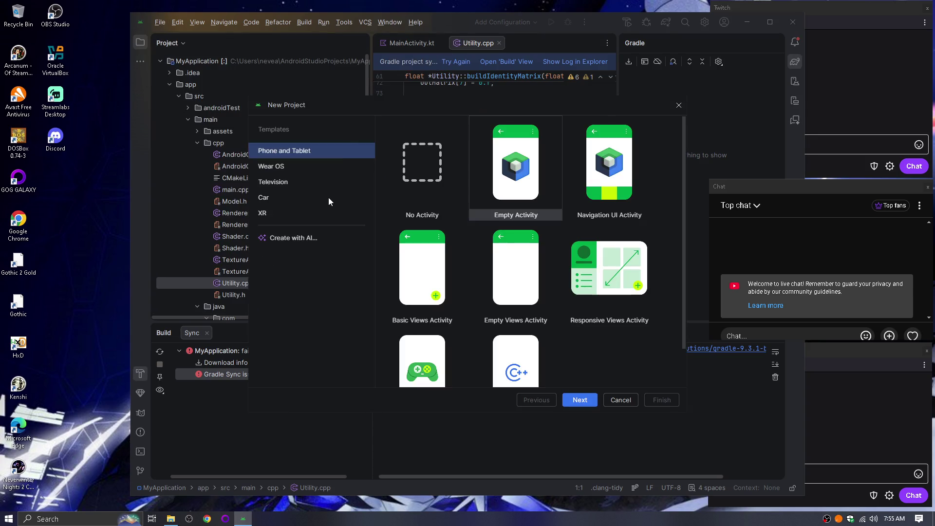
Create MyApplication2 from No Activity with Java, API 30 and Groovy DSL; close the old window.
click(412, 182)
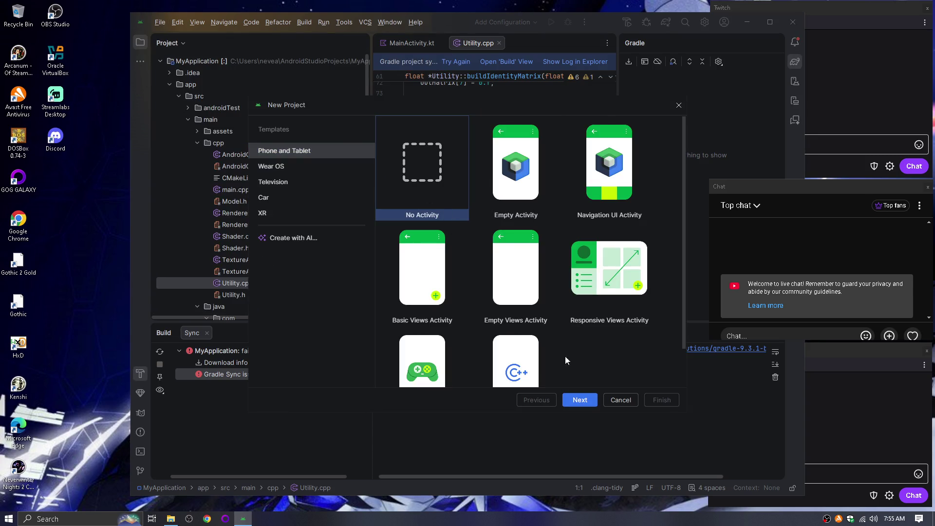
click(581, 402)
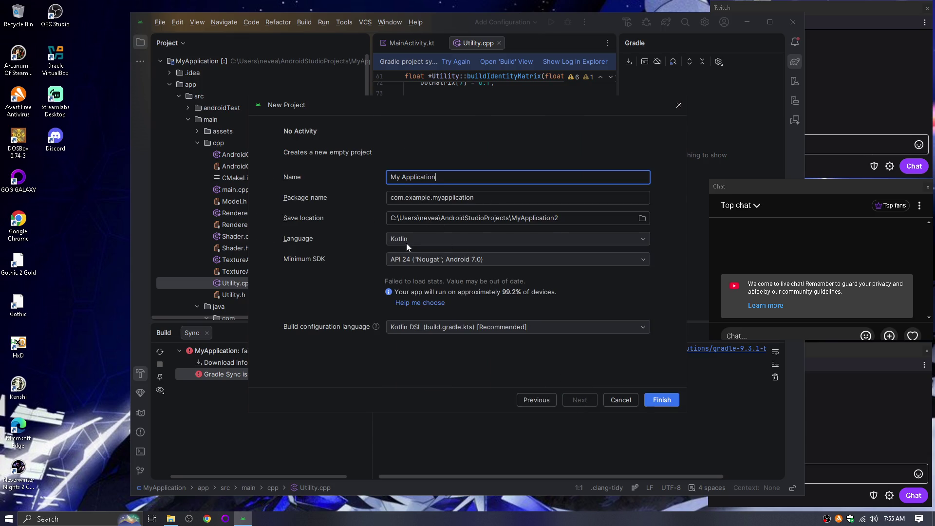
click(508, 247)
click(492, 261)
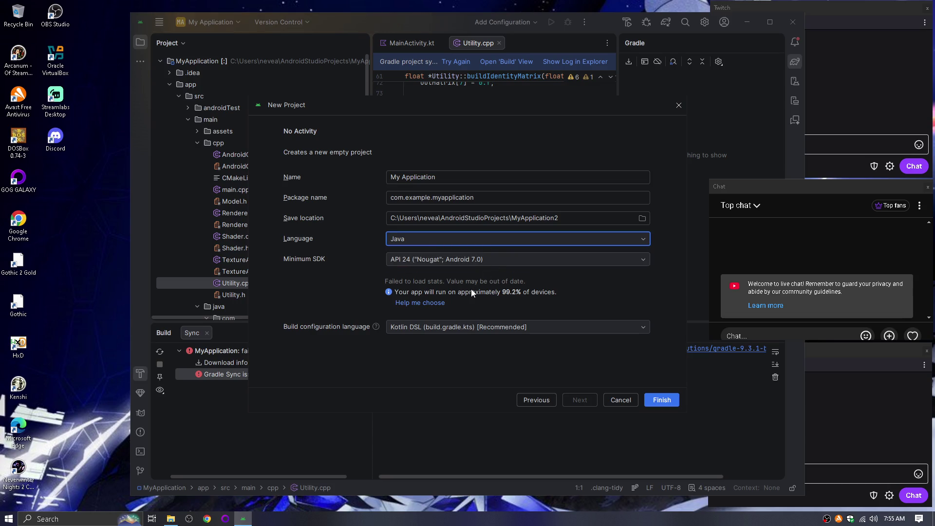
click(499, 259)
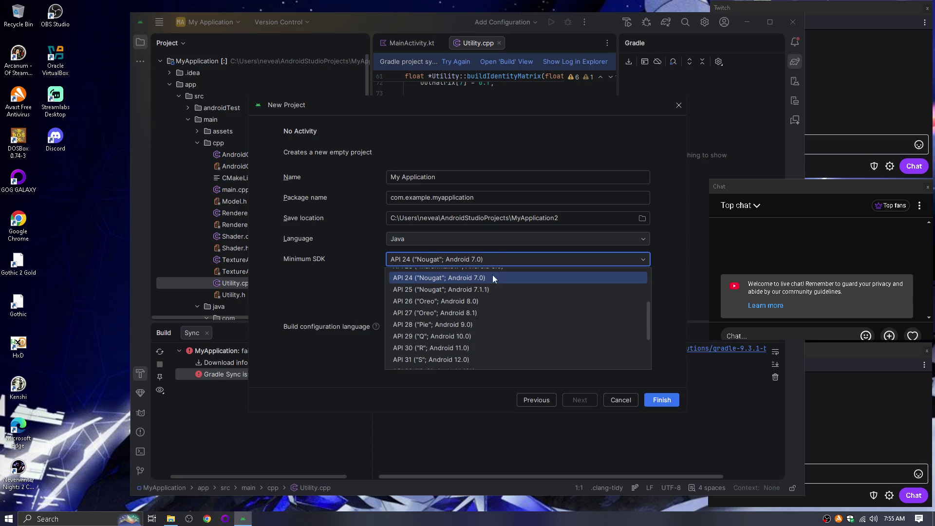
click(466, 349)
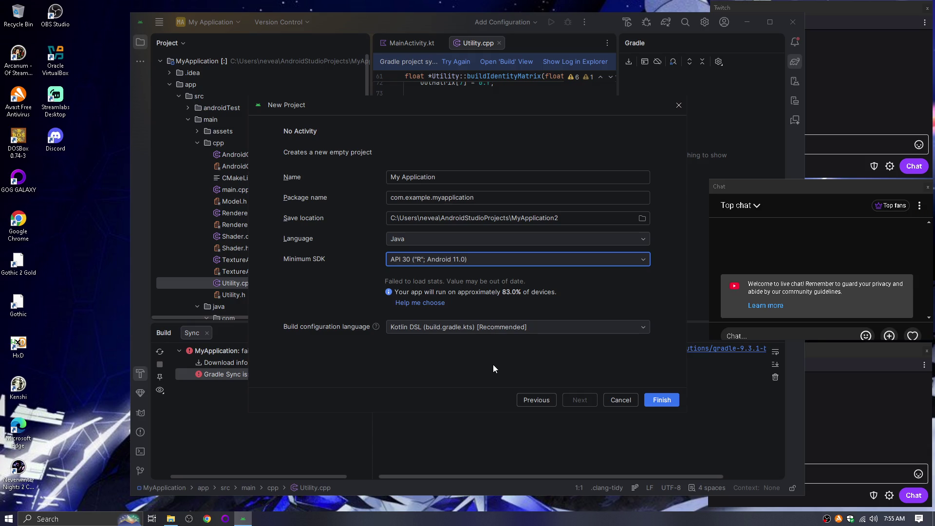
click(477, 327)
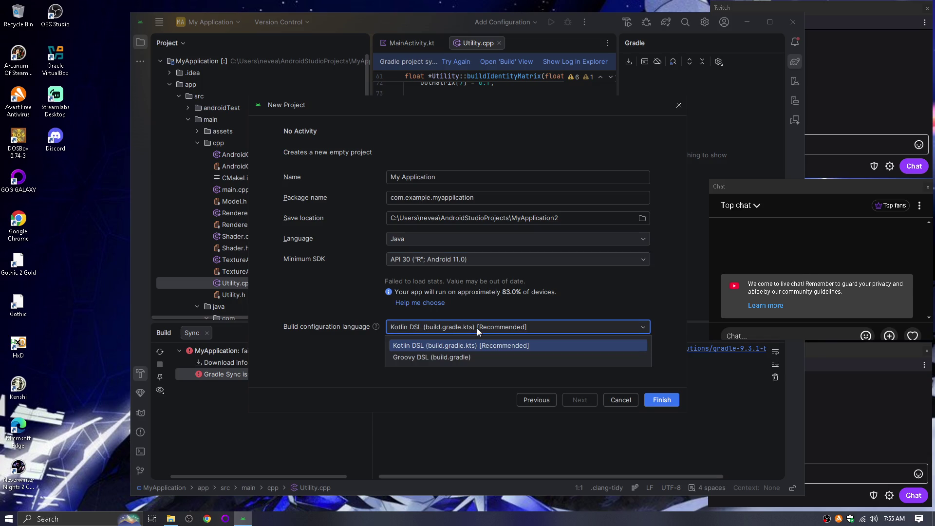
click(472, 358)
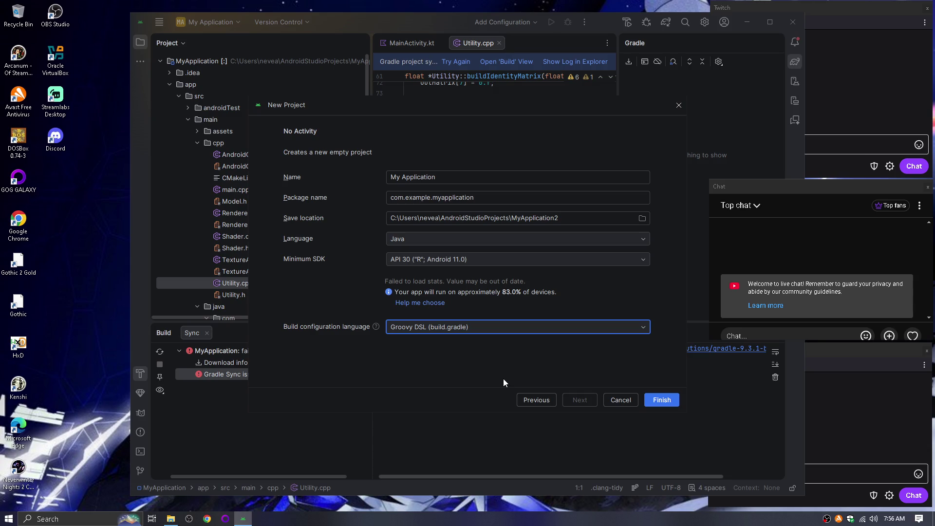
click(653, 401)
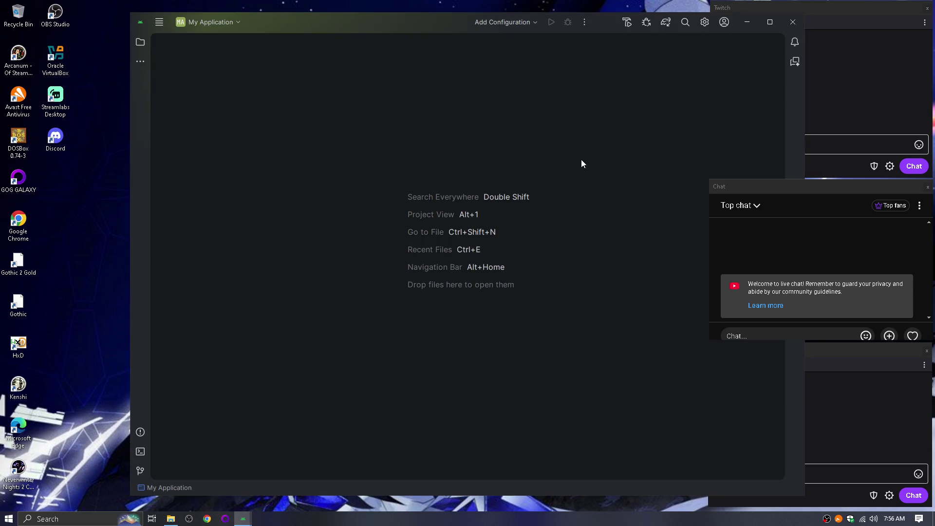
click(792, 22)
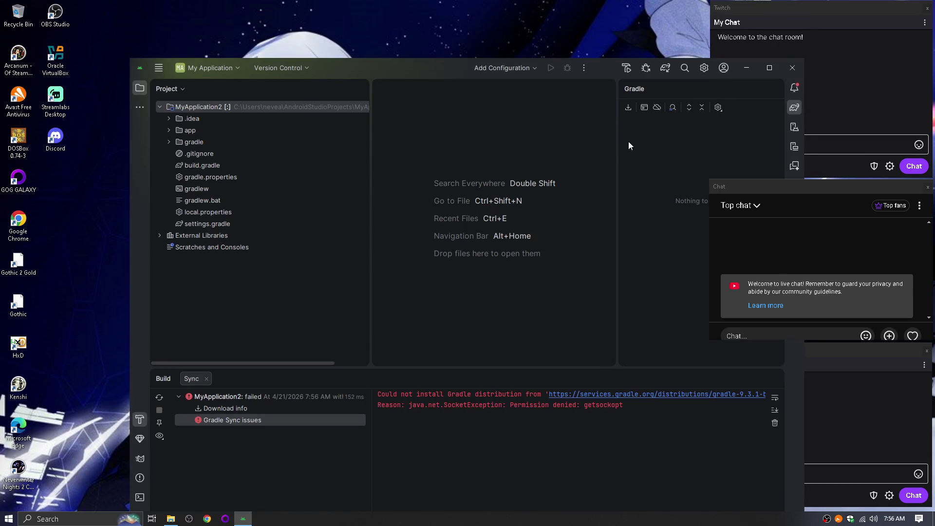
Snap Android Studio to the left half, close the Gradle panel, and expand app, src and main.
key(super+Left)
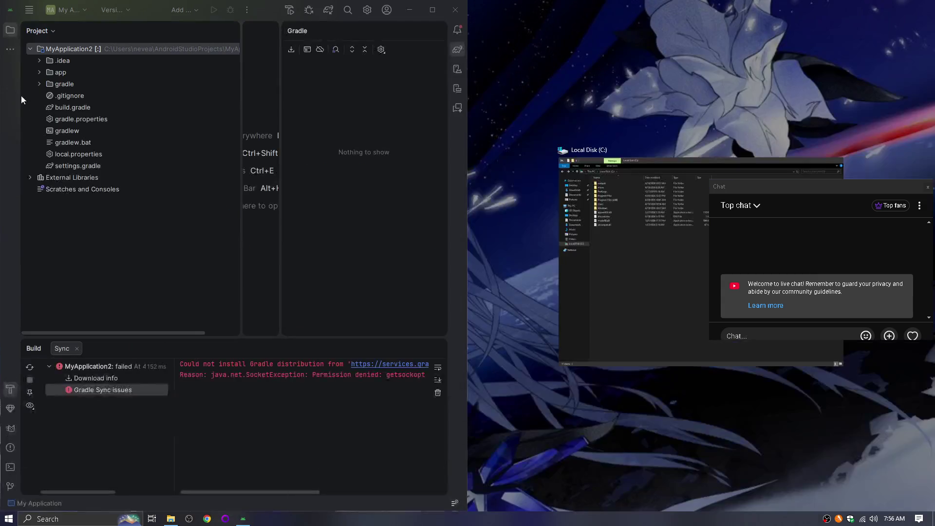
click(396, 177)
click(437, 30)
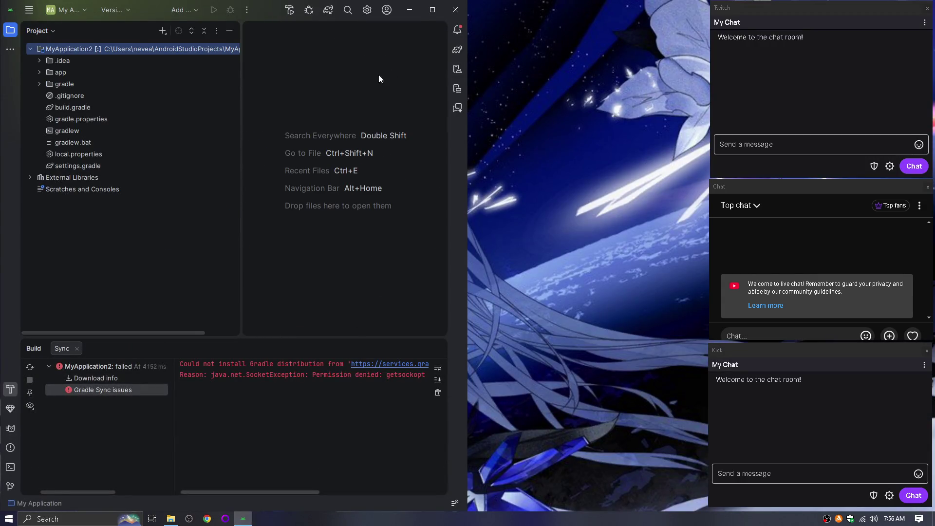
click(41, 72)
click(49, 84)
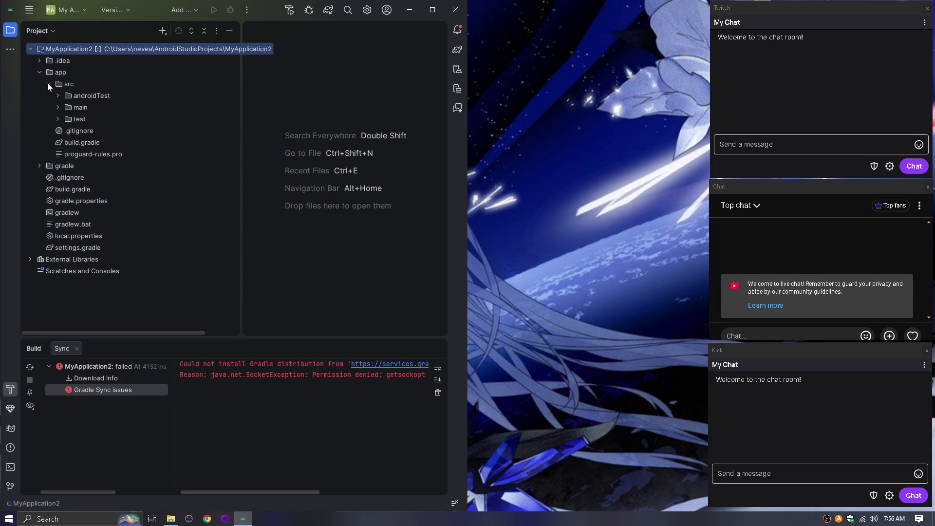
click(57, 108)
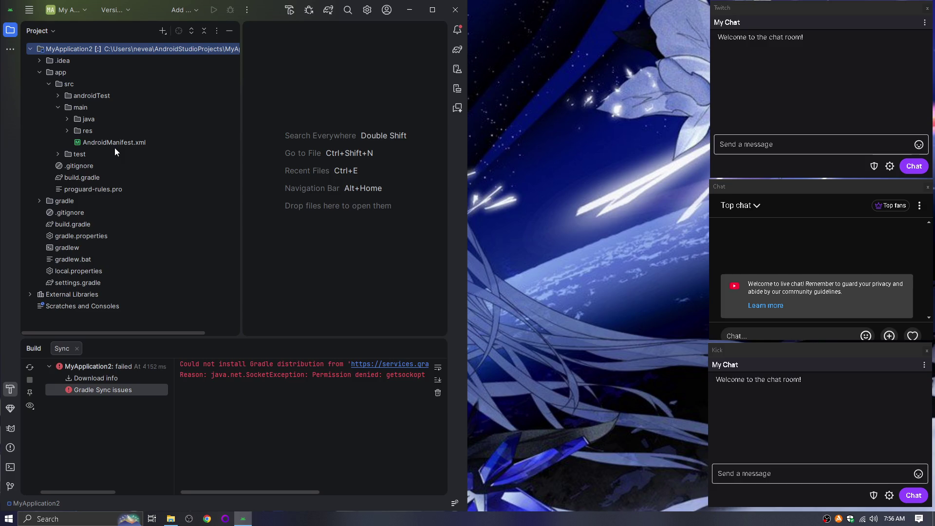
Browse the test, main java and androidTest folders in the Project tree.
click(58, 155)
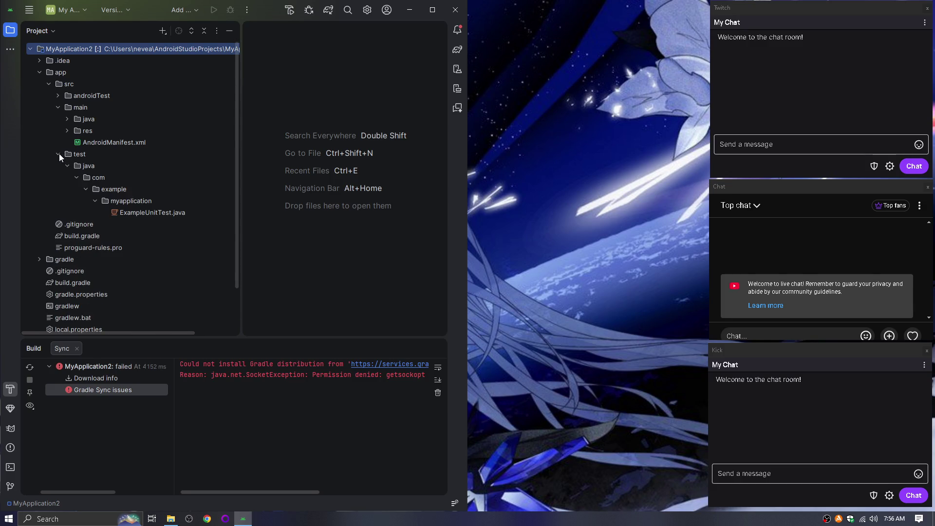
click(59, 153)
click(66, 119)
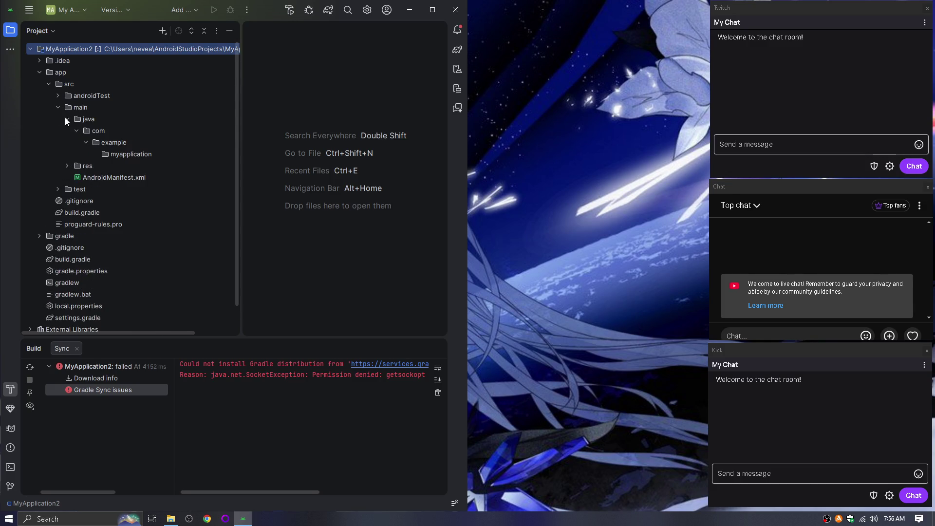
click(66, 118)
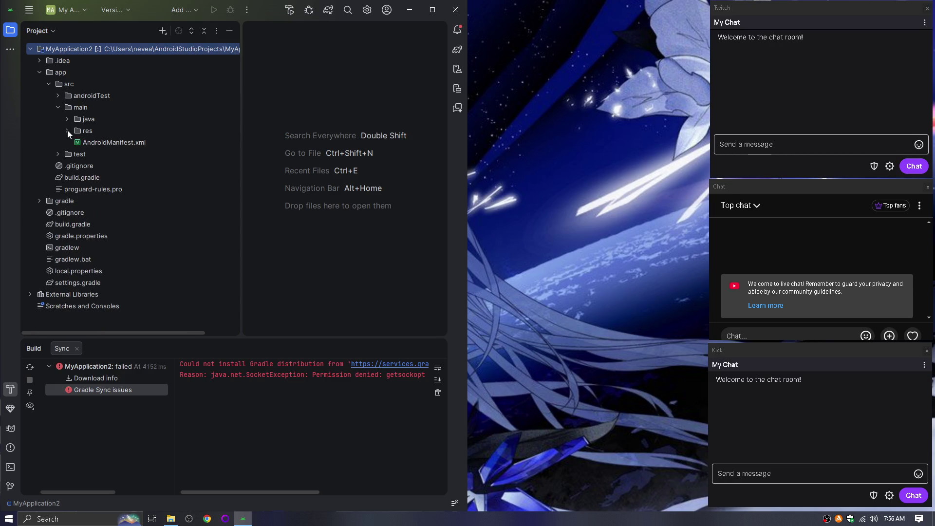
click(57, 95)
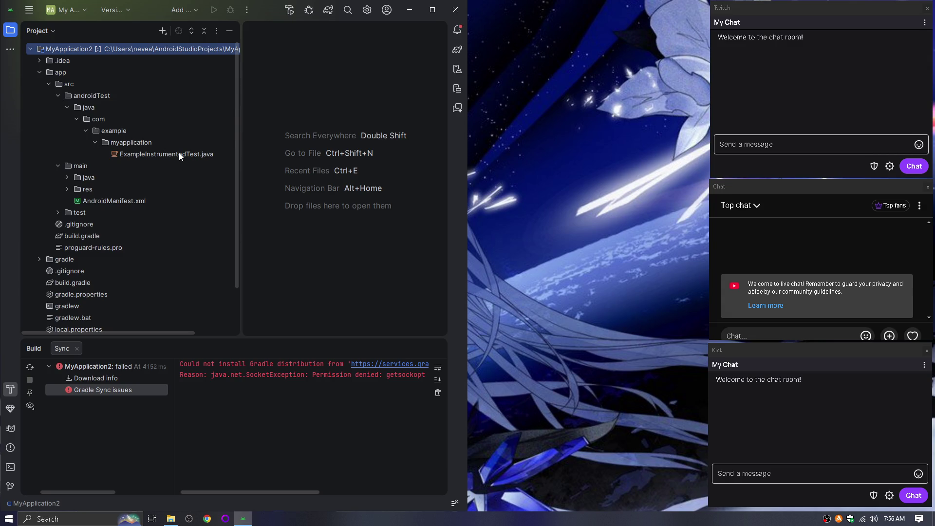
click(67, 177)
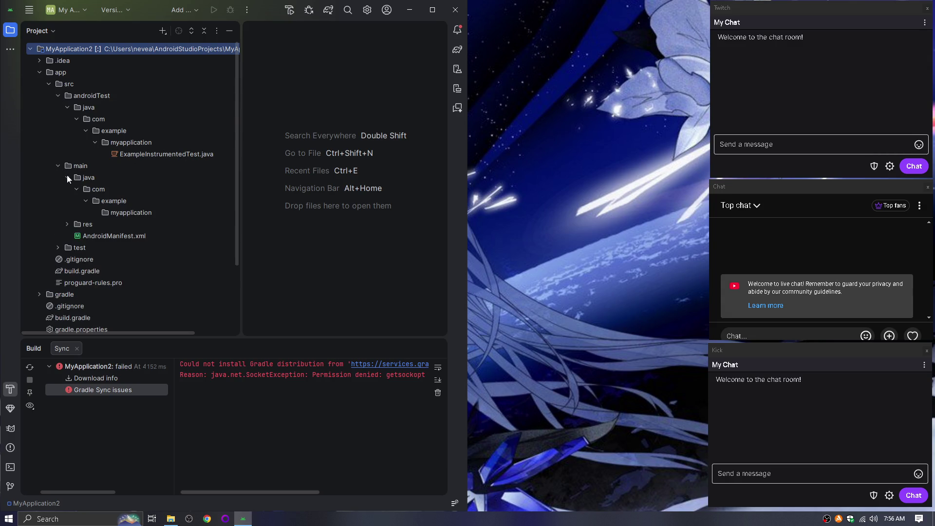
scroll(70, 179, down, 3)
click(58, 165)
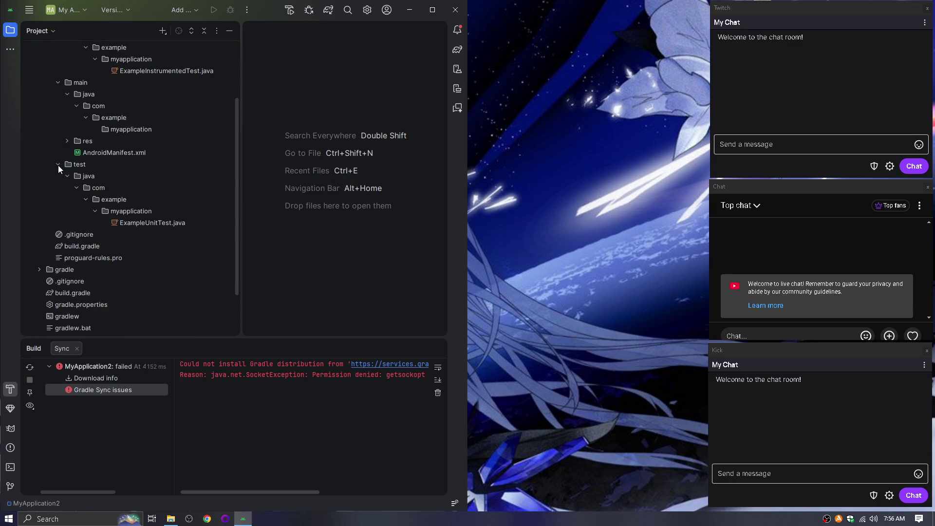
scroll(164, 213, down, 2)
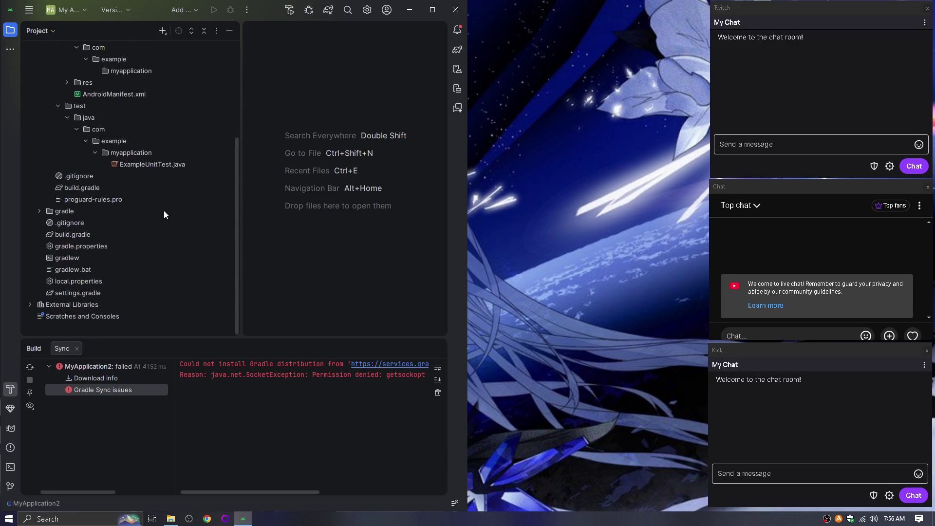
scroll(166, 212, up, 3)
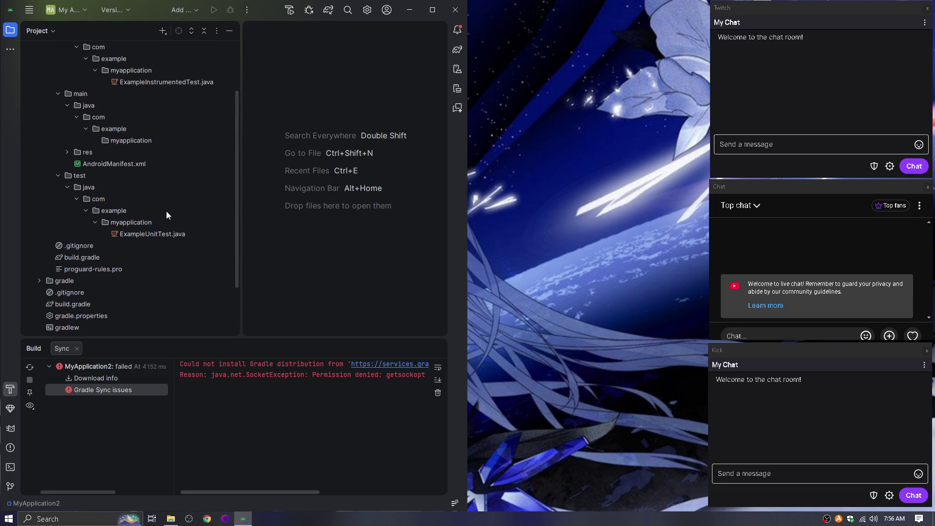
scroll(165, 212, up, 3)
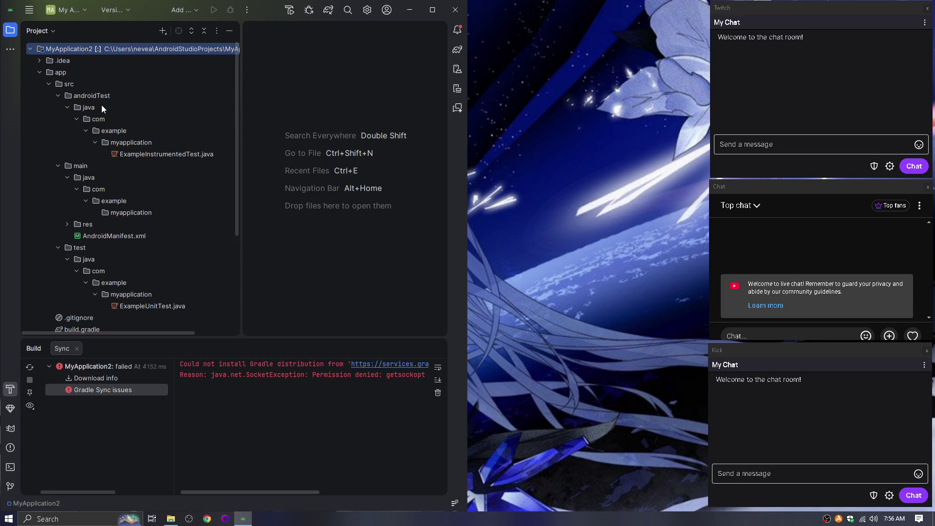
Open ExampleInstrumentedTest.java from the androidTest package in the editor.
click(132, 215)
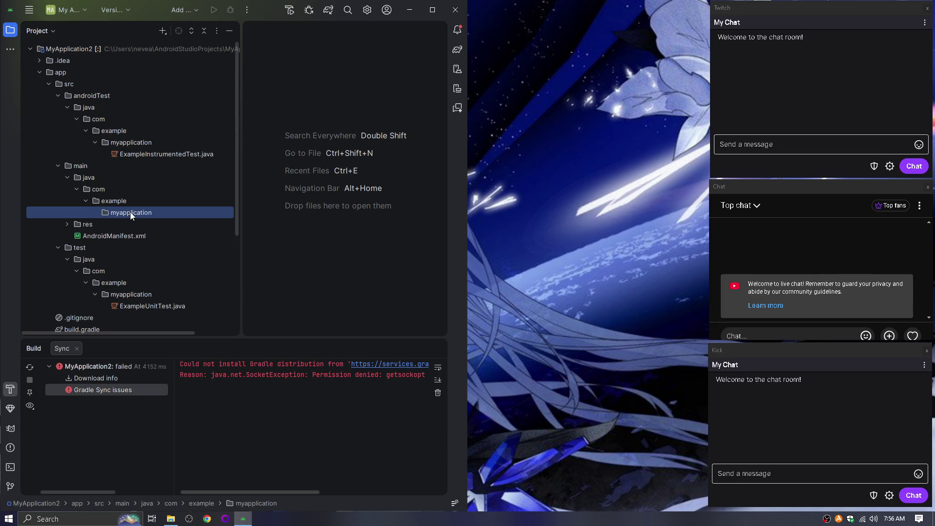
double_click(160, 154)
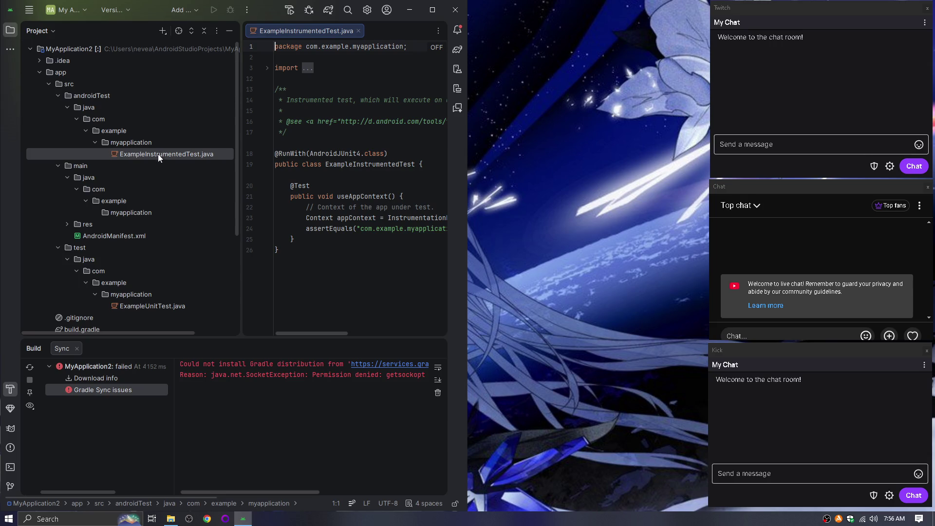
scroll(158, 156, down, 4)
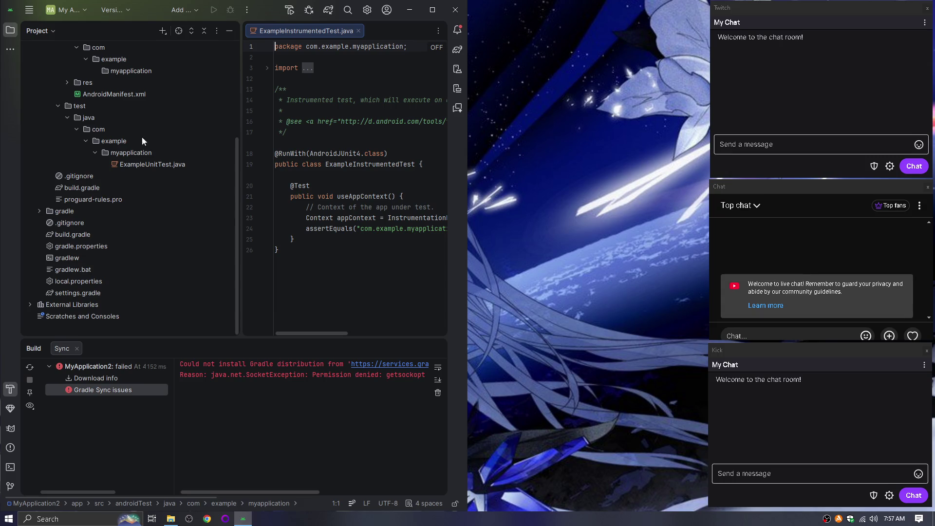
Peek into the gradle wrapper and .idea folders in the Project tree.
click(39, 211)
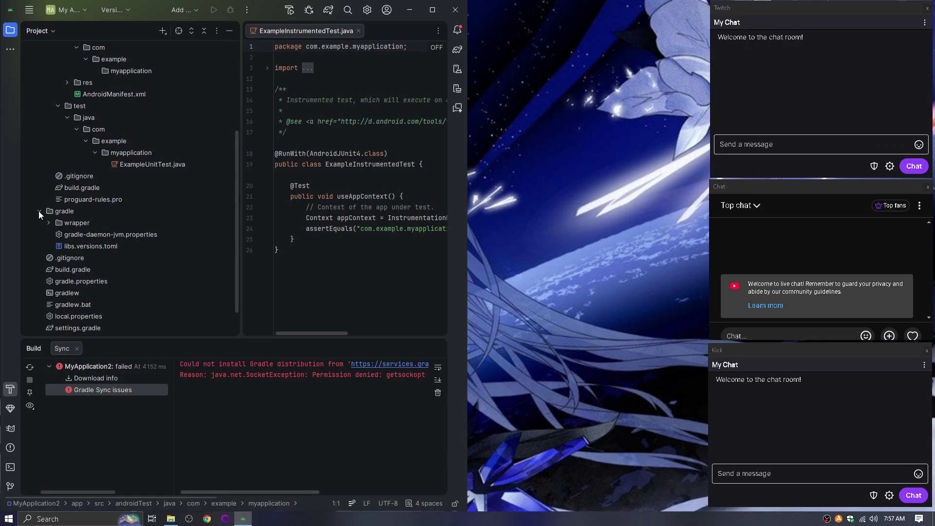
click(49, 222)
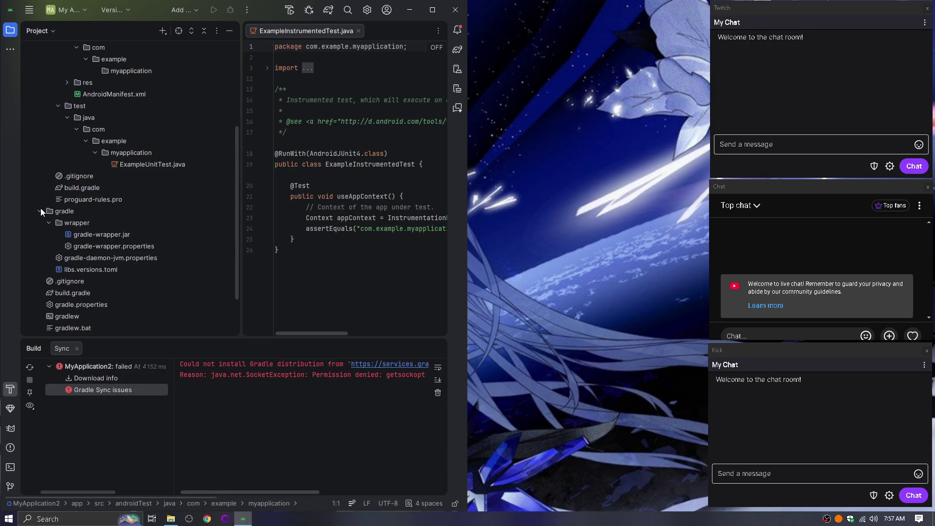
click(40, 209)
scroll(105, 210, up, 5)
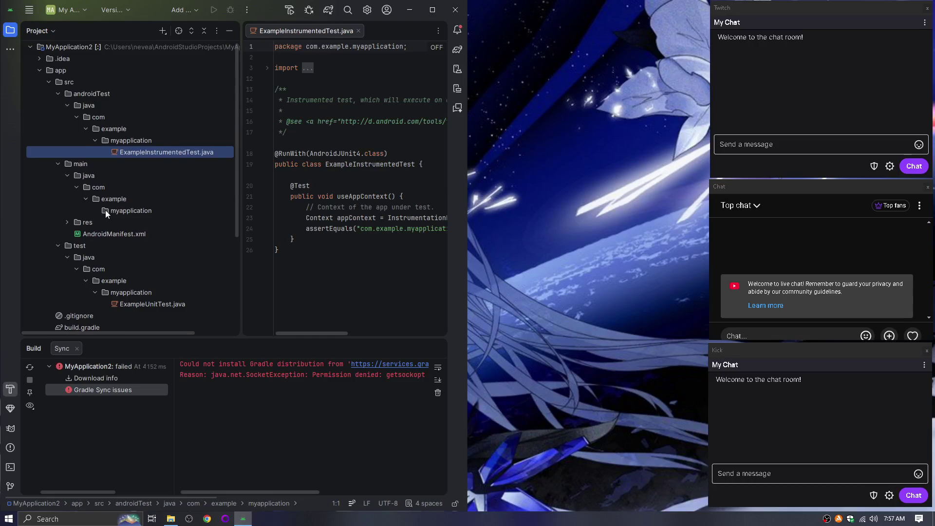
click(39, 61)
click(39, 61)
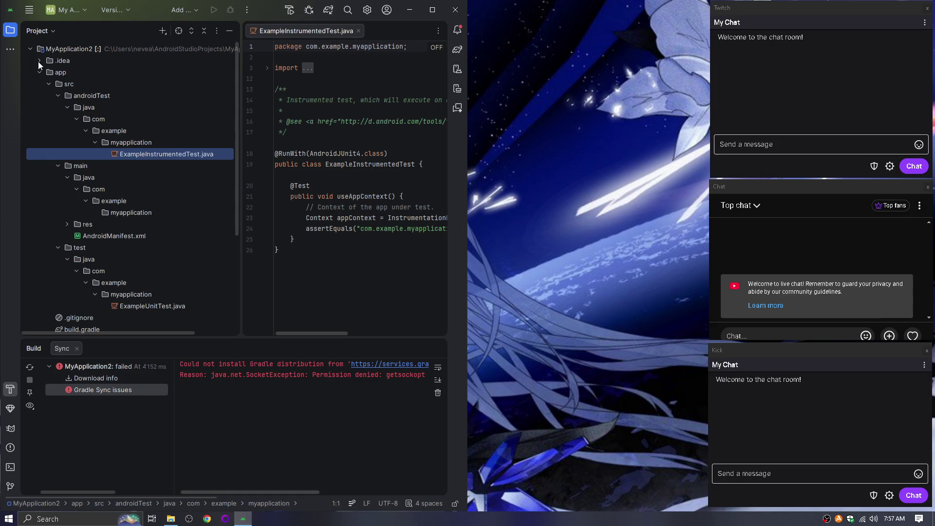
click(11, 17)
Start a new project and choose the Native C++ template.
click(30, 9)
click(29, 10)
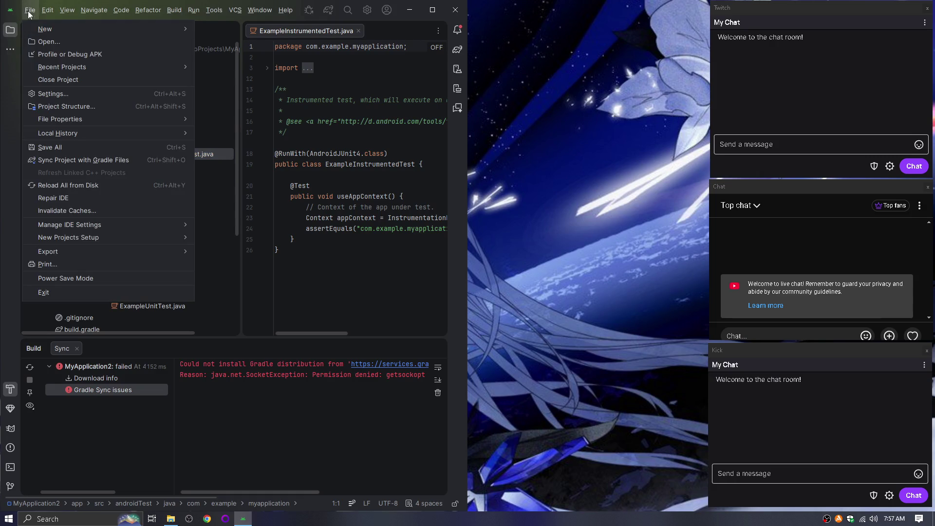
mouse_move(38, 32)
click(219, 31)
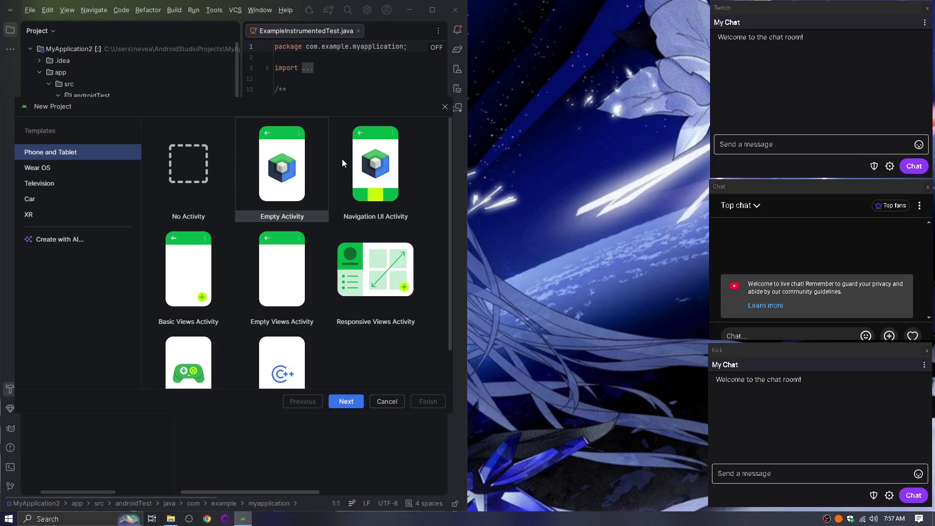
mouse_move(273, 117)
mouse_down()
mouse_move(492, 105)
mouse_move(457, 107)
mouse_up()
scroll(500, 259, down, 2)
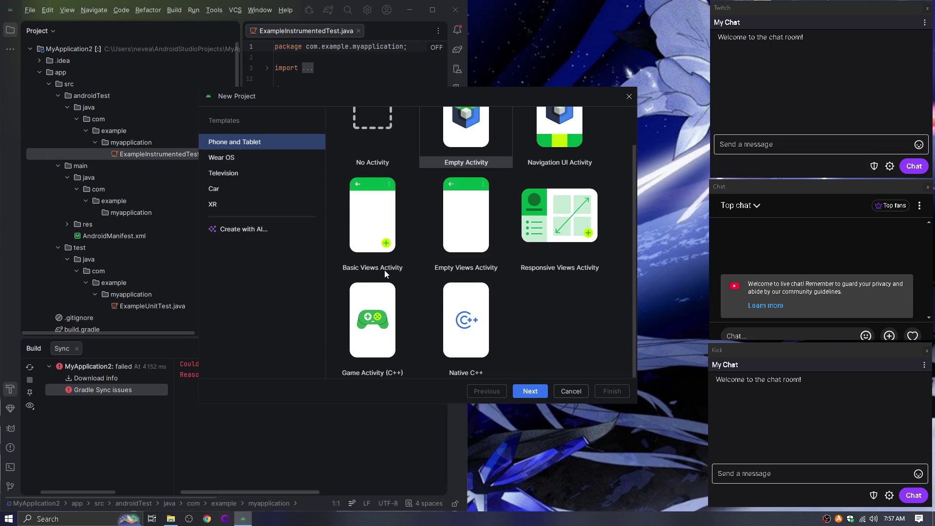
scroll(385, 270, up, 2)
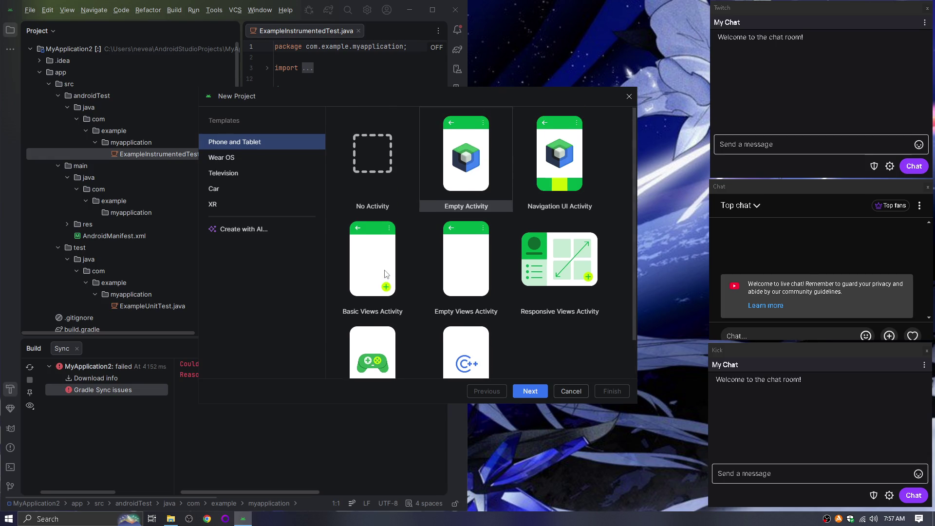
scroll(384, 272, down, 2)
click(470, 332)
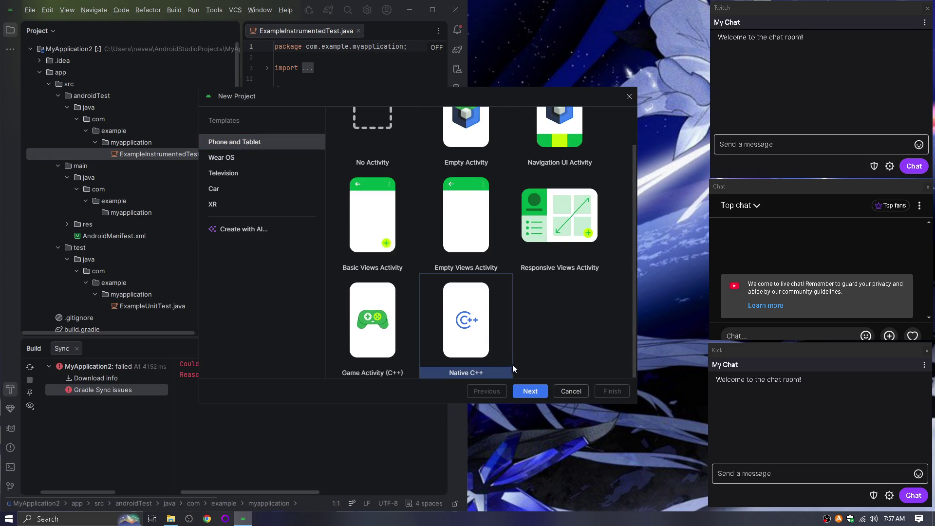
click(530, 392)
Set Groovy DSL build configuration, API 30 minimum SDK and C++11 standard, then finish.
click(393, 317)
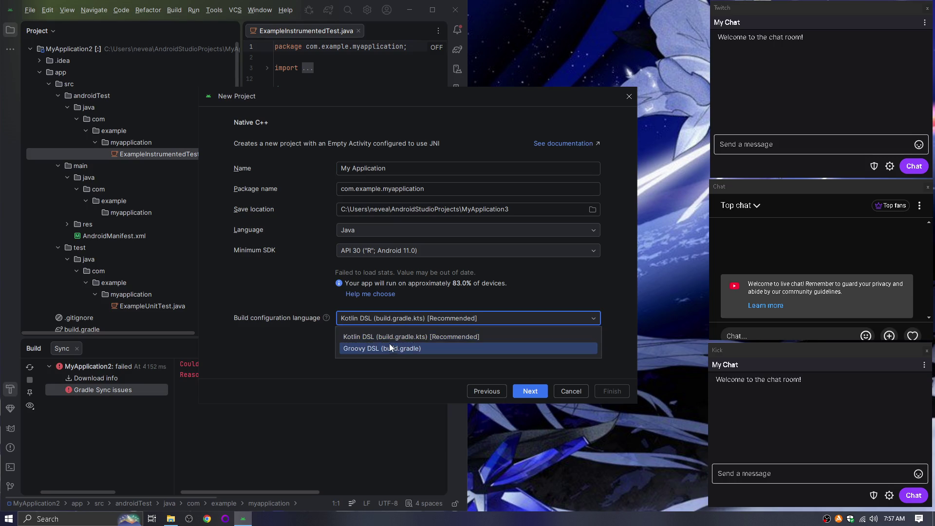
click(390, 344)
click(388, 252)
click(388, 251)
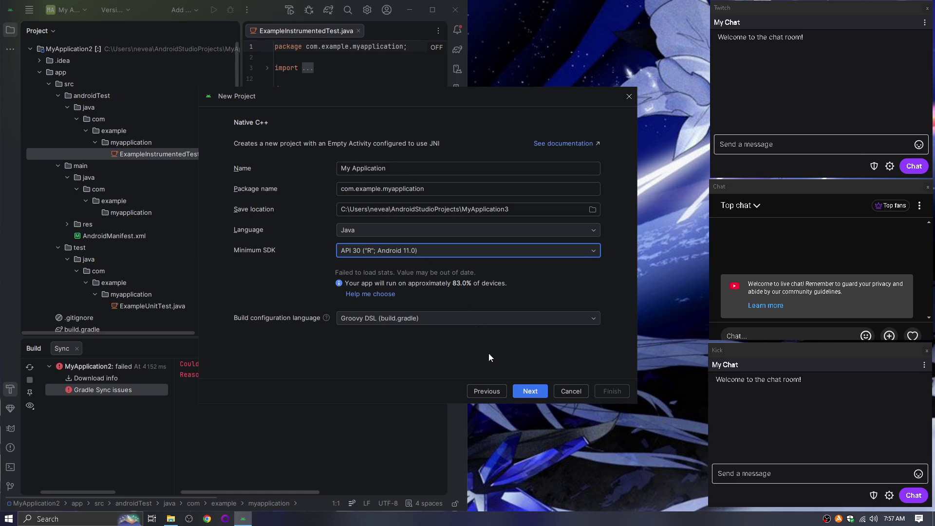
click(531, 392)
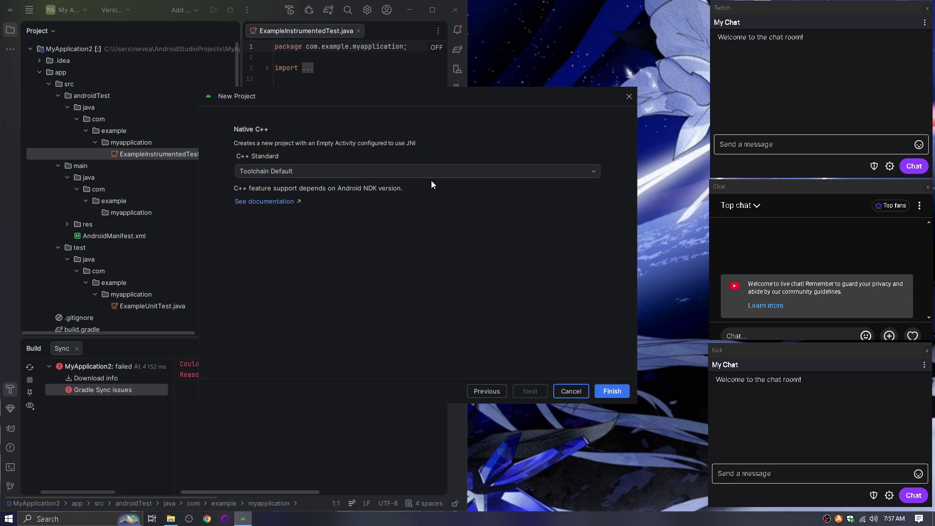
click(411, 172)
click(370, 200)
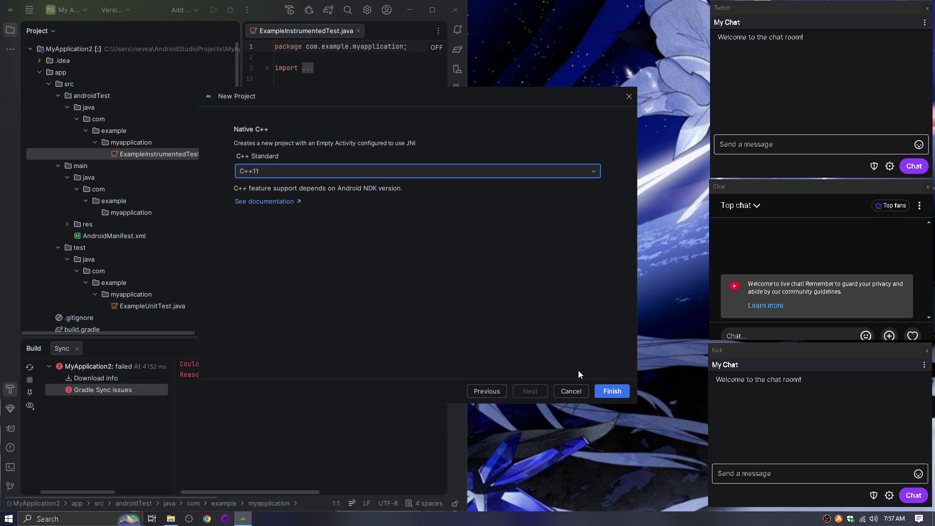
click(613, 391)
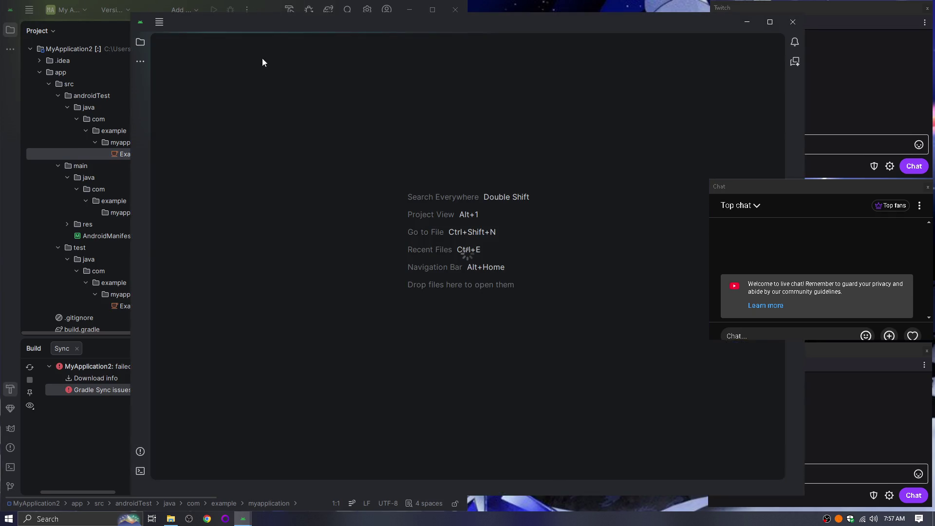
Close MyApplication2, open MyApplication3's native-lib.cpp, inspect its include line, then switch to Chrome.
click(455, 7)
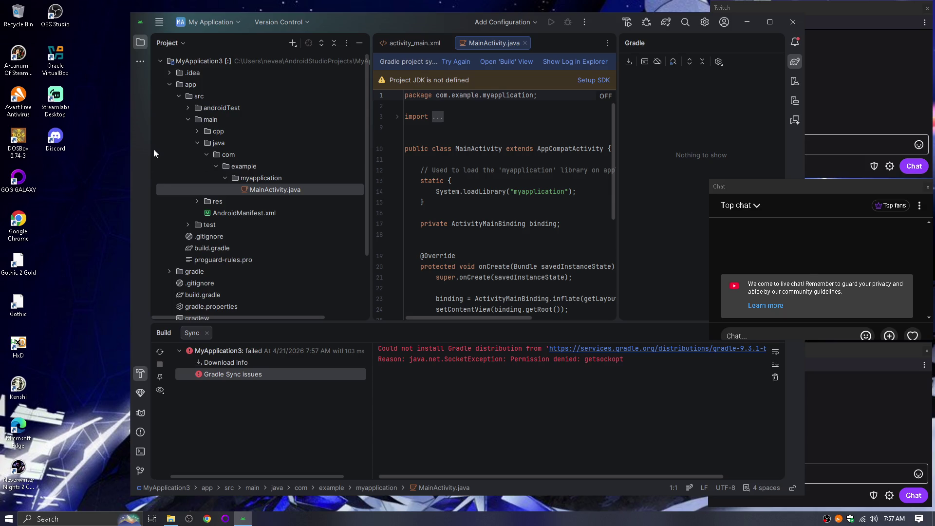
click(195, 130)
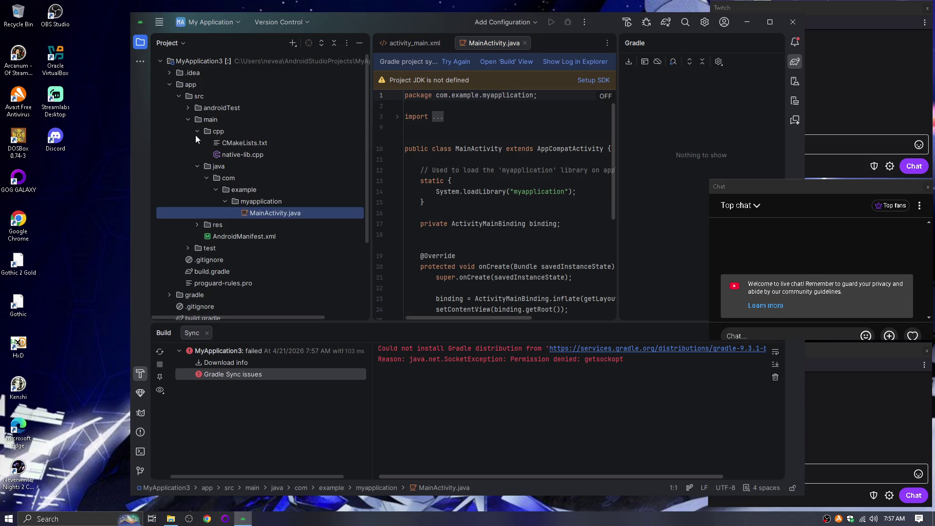
double_click(242, 154)
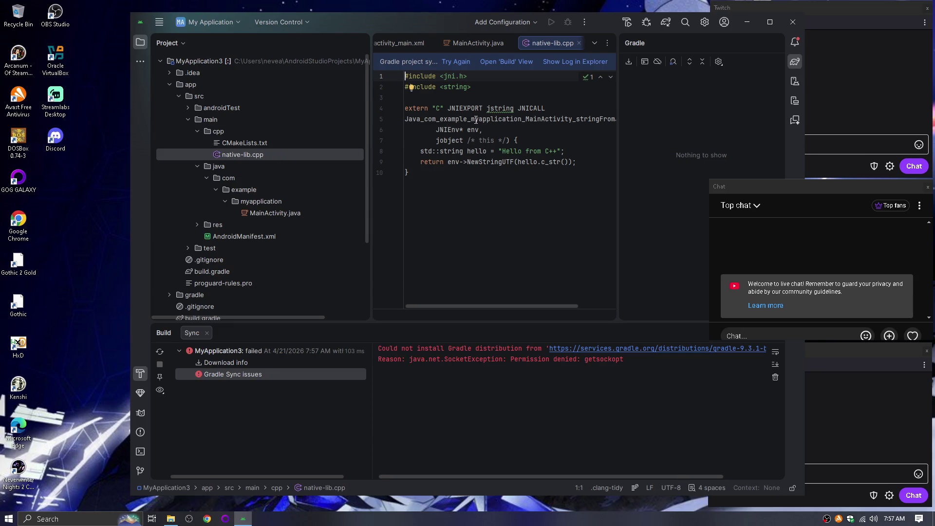
mouse_move(440, 76)
mouse_down()
mouse_move(476, 79)
mouse_move(443, 88)
mouse_move(472, 88)
mouse_up()
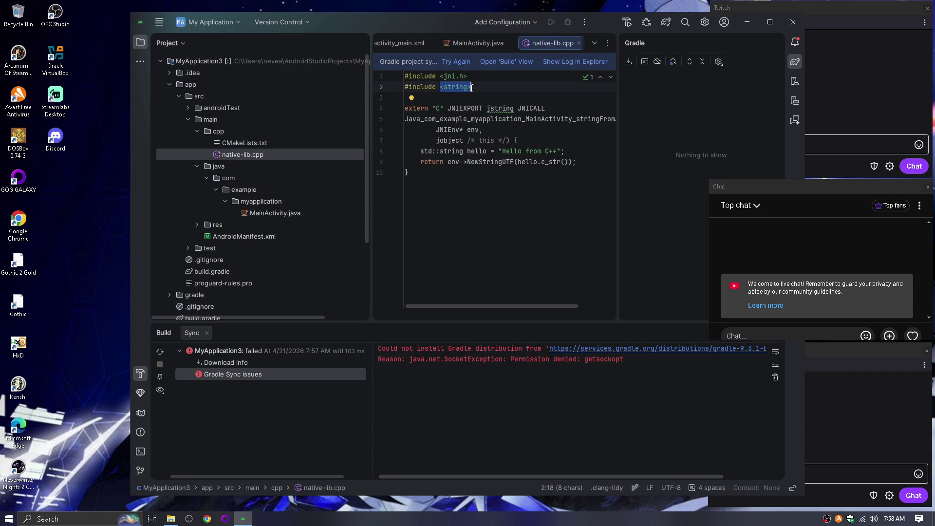
scroll(587, 306, right, 3)
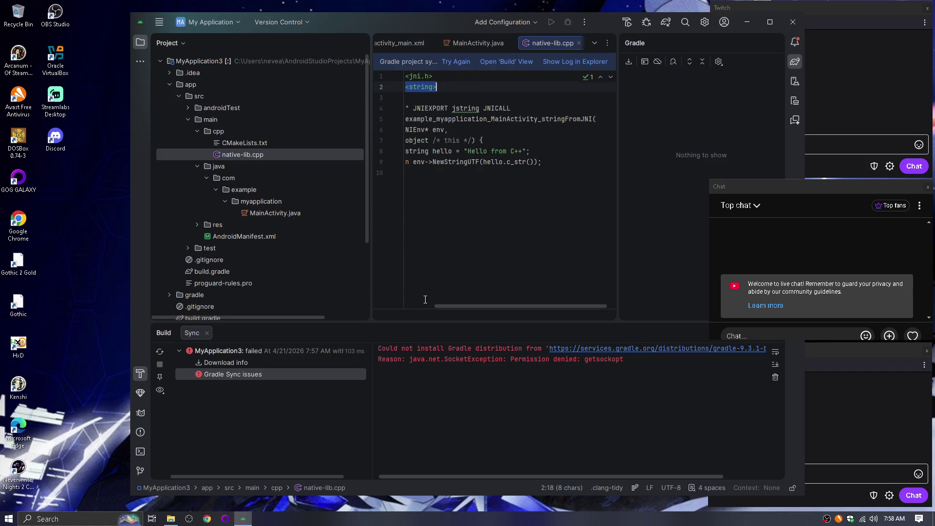
scroll(425, 300, left, 3)
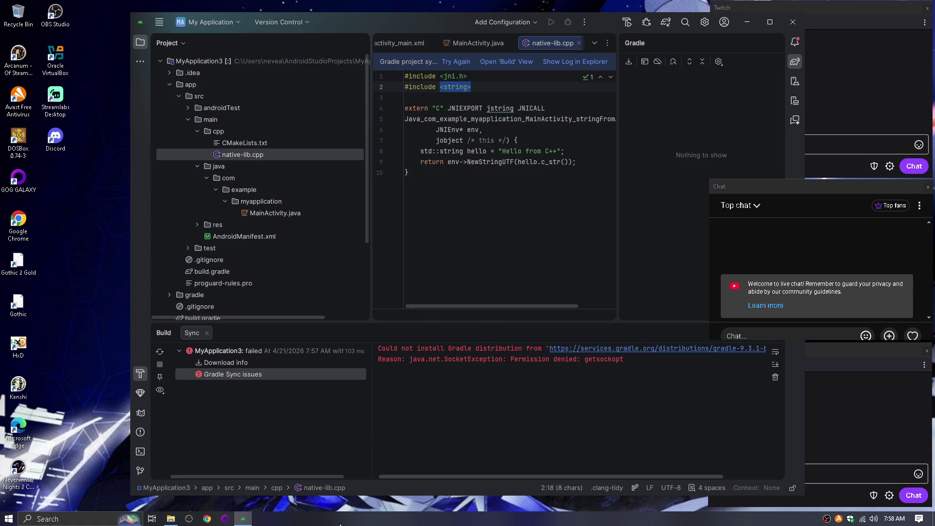
click(207, 519)
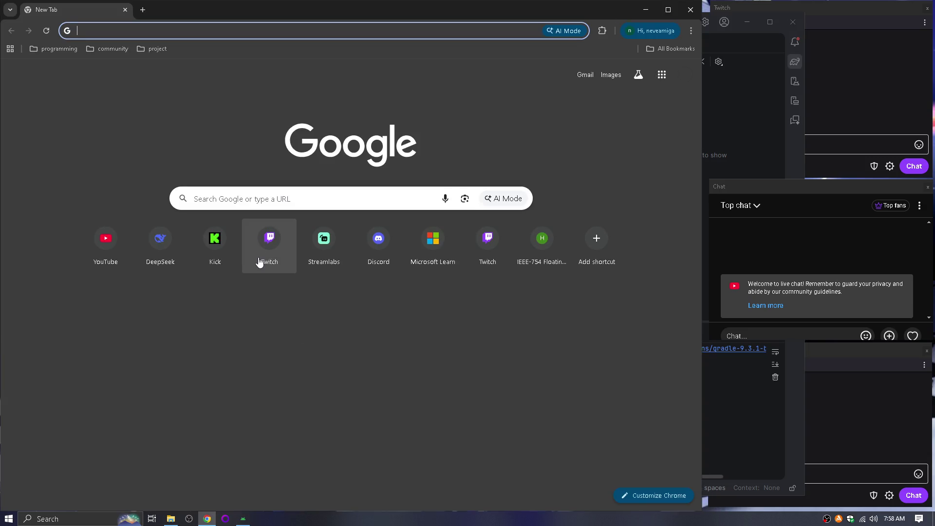
In DeepSeek's Android NDK pure C Hello World chat, ask whether Android supports C89.
text(chat.de)
key(Return)
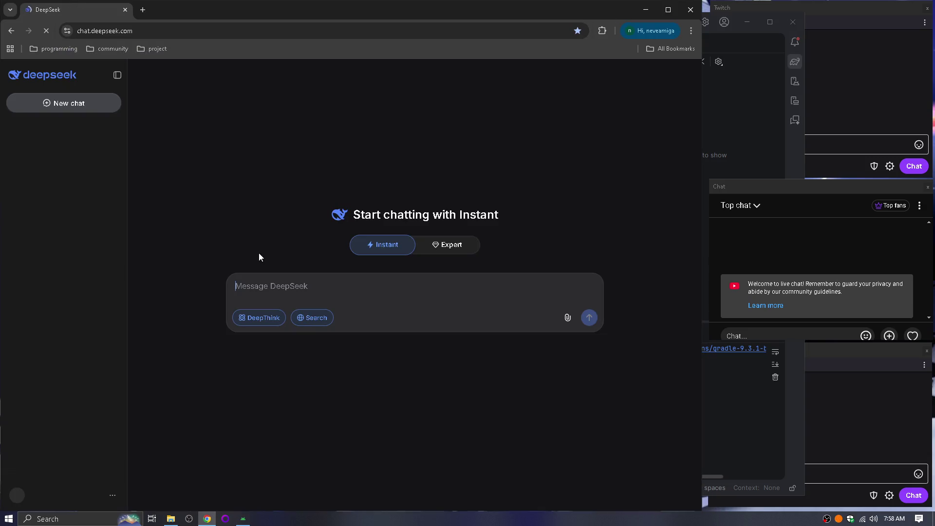
click(50, 144)
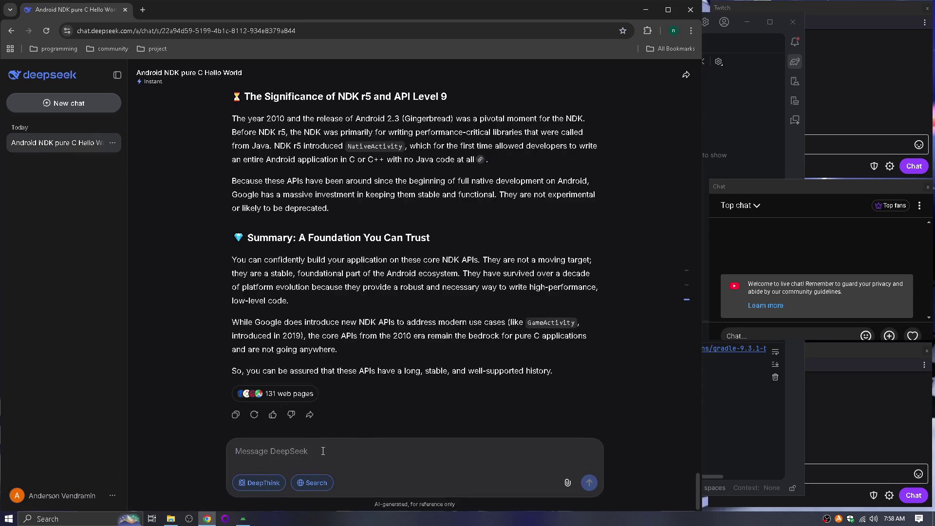
text(does android supor)
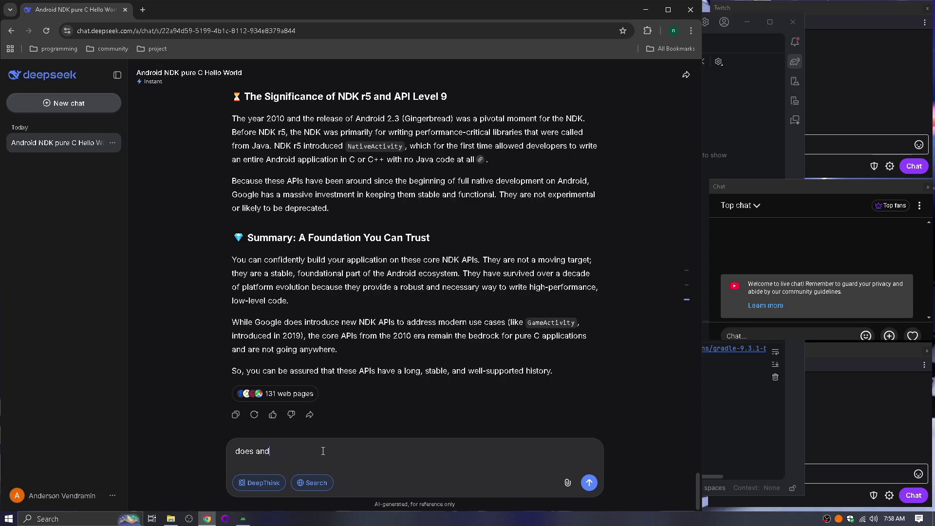
text(ts C89 or)
text( i am on my )
text(own?\)
key(Return)
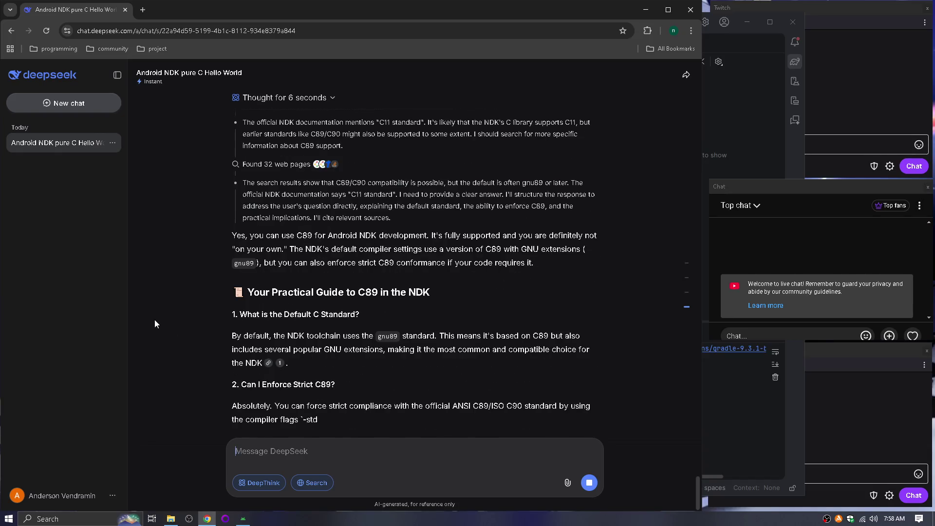
Read through the C89 reply and highlight the android_native_app_glue library name.
scroll(169, 308, up, 1)
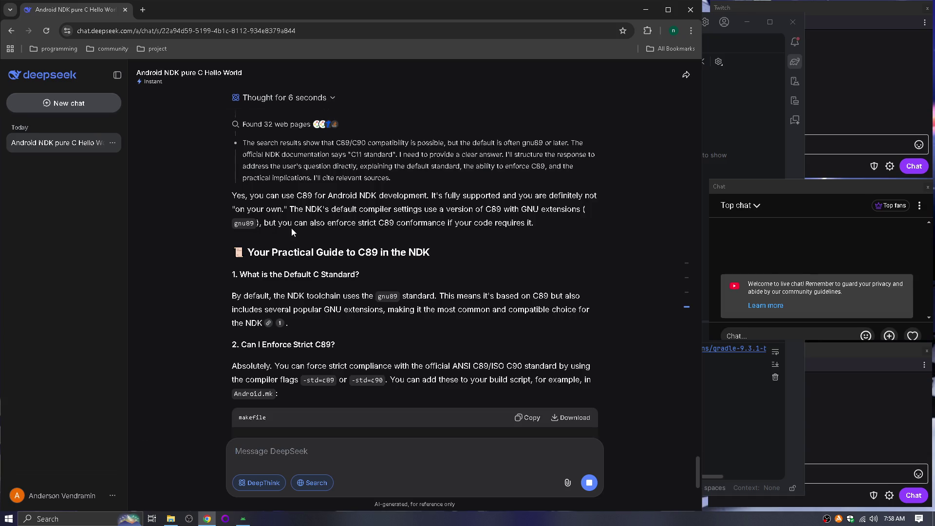
scroll(269, 269, down, 1)
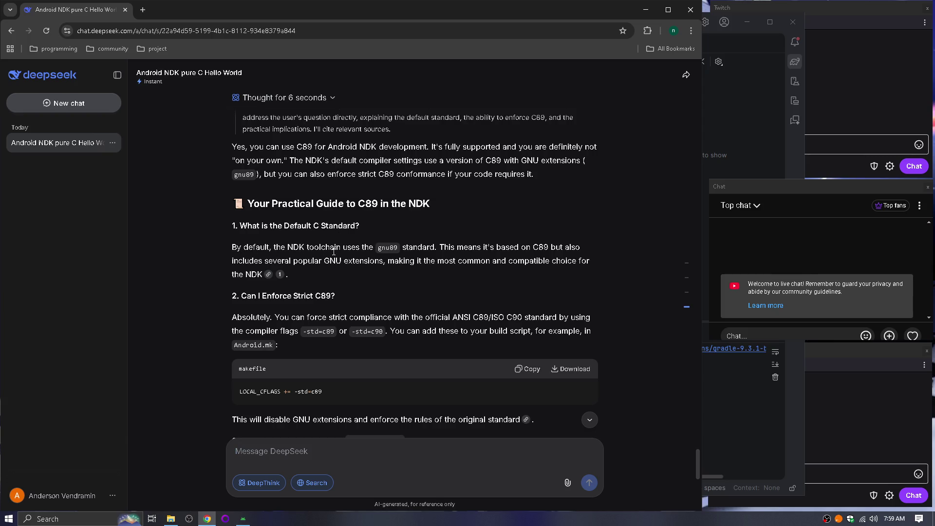
scroll(431, 259, down, 2)
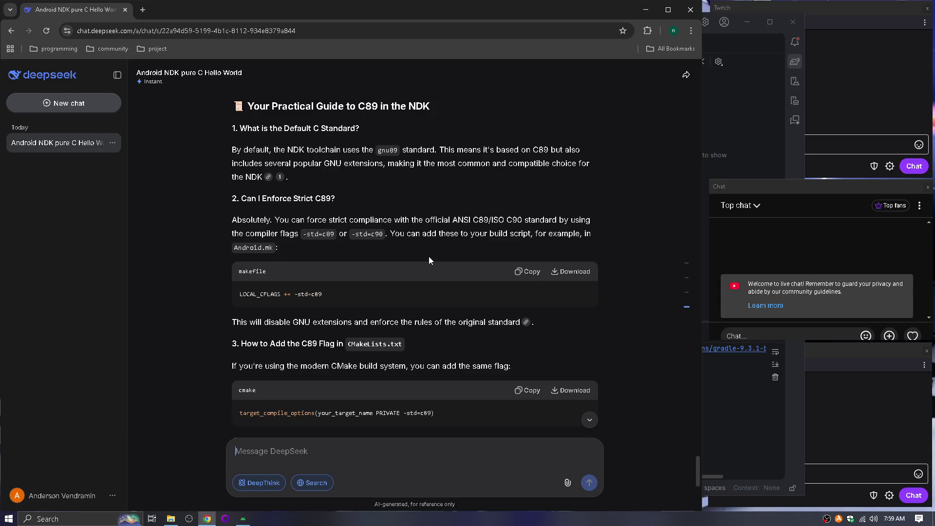
scroll(301, 338, down, 2)
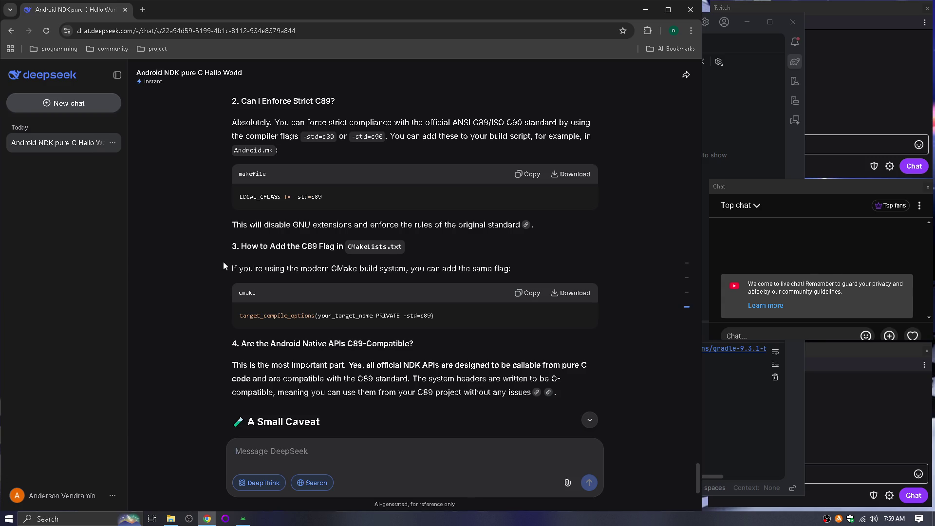
scroll(225, 272, down, 3)
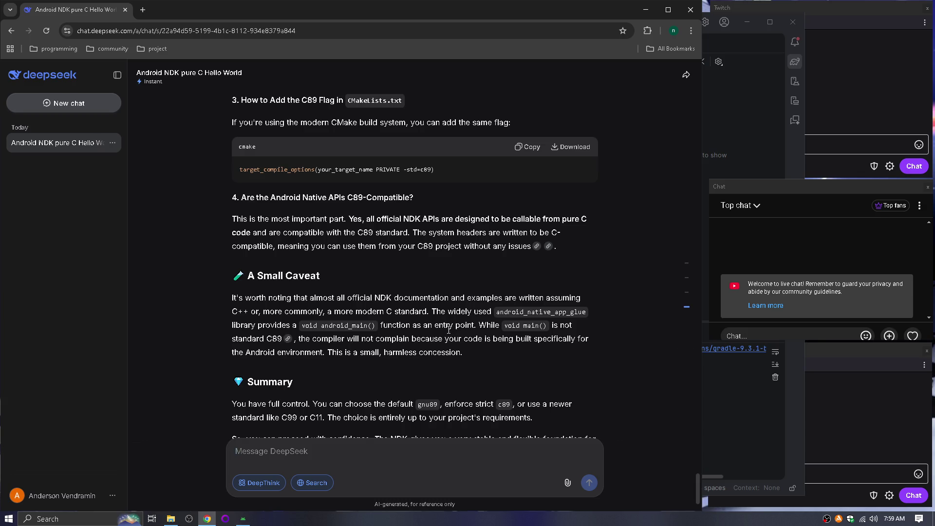
scroll(444, 324, down, 2)
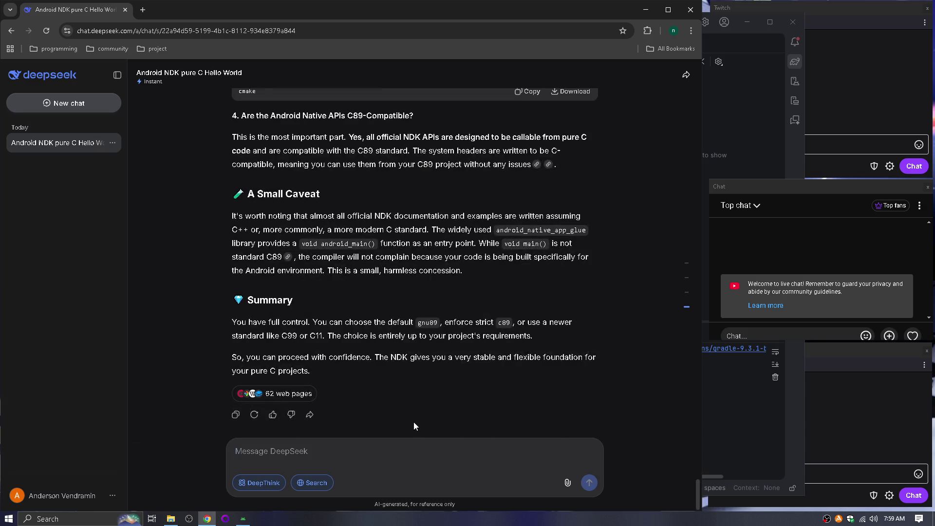
drag(496, 230, 584, 231)
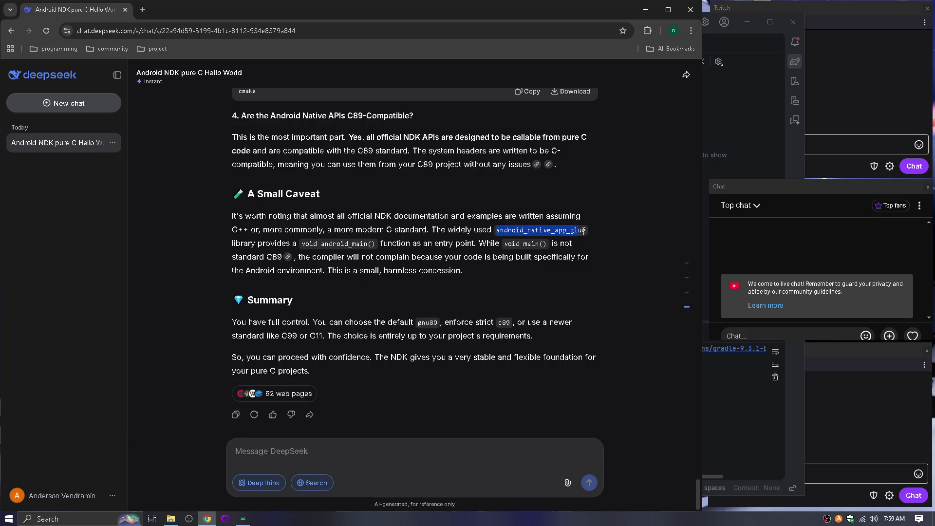
Send a follow-up saying POSIX threads were rejected and asking if they don't exist in C89.
click(408, 448)
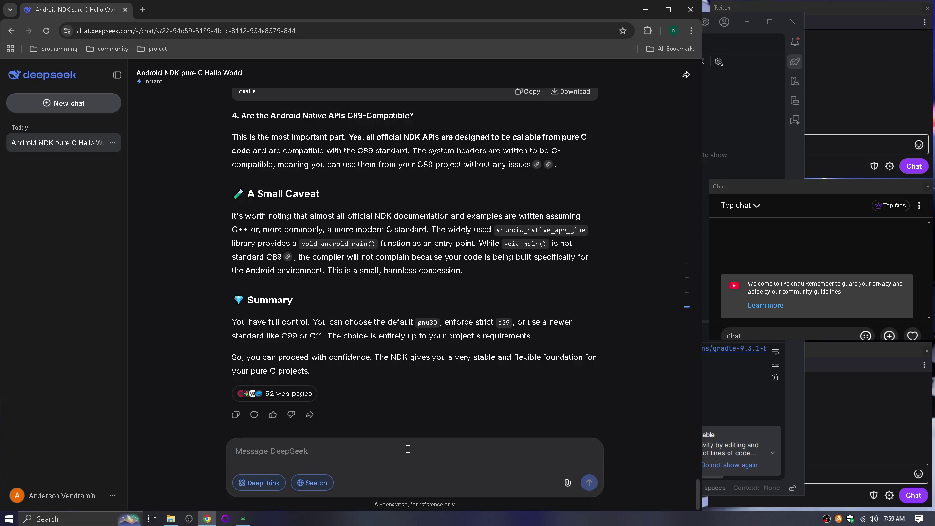
text(last )
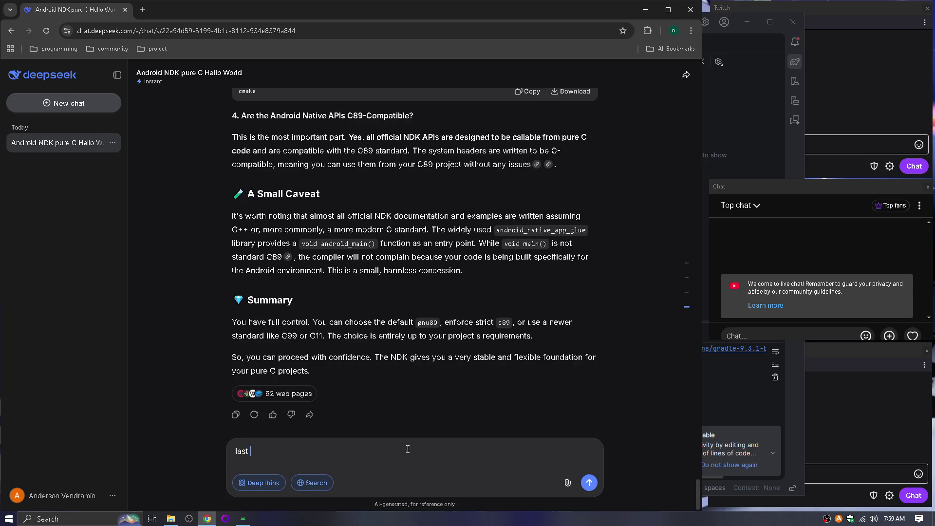
text(time i tried t)
text( it complain)
text( about po)
text(s)
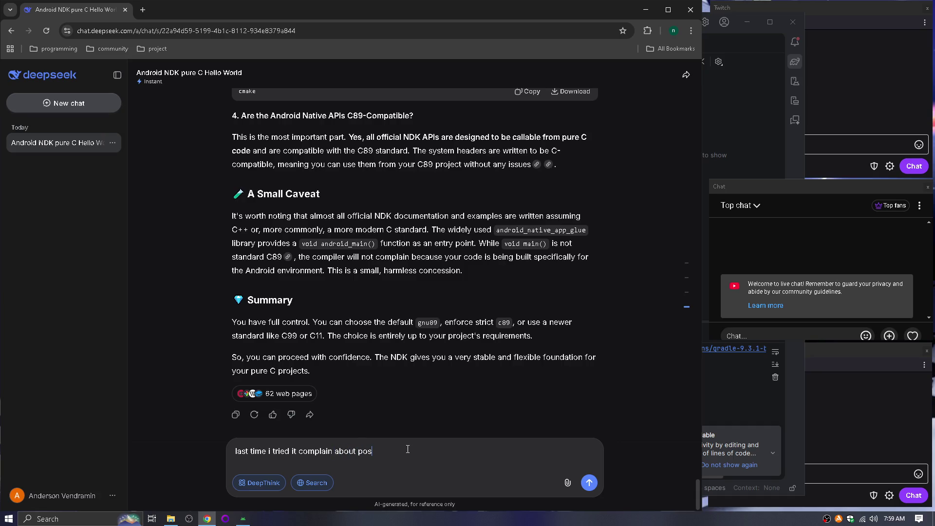
text(x thread)
text( or whatever)
text(. They dont )
text(exist o)
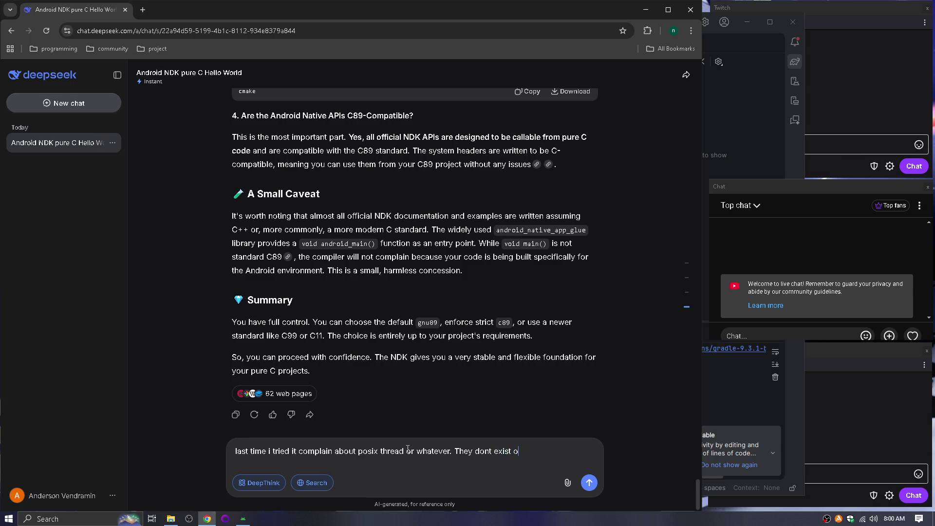
text(n C89)
key(BackSpace)
text(, right?)
key(Return)
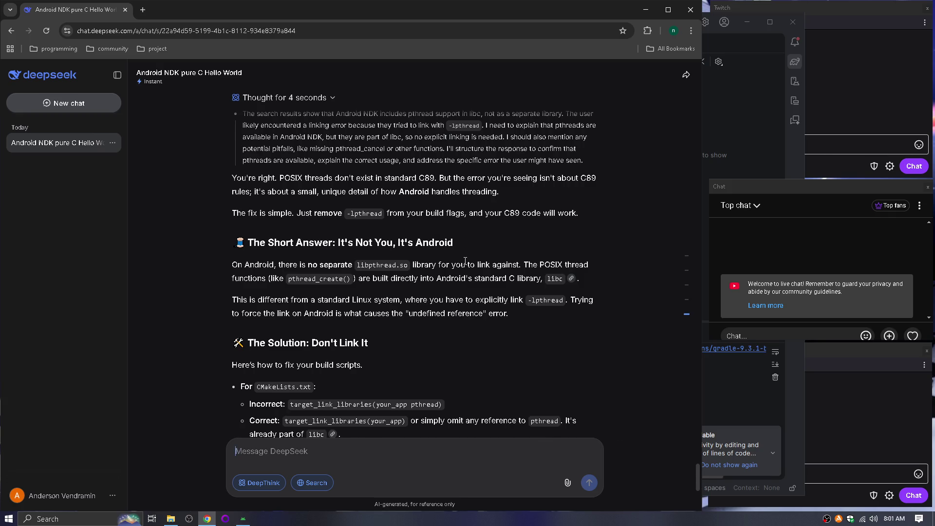
Read the rest of the pthread answer, then switch to Android Studio.
scroll(464, 262, down, 6)
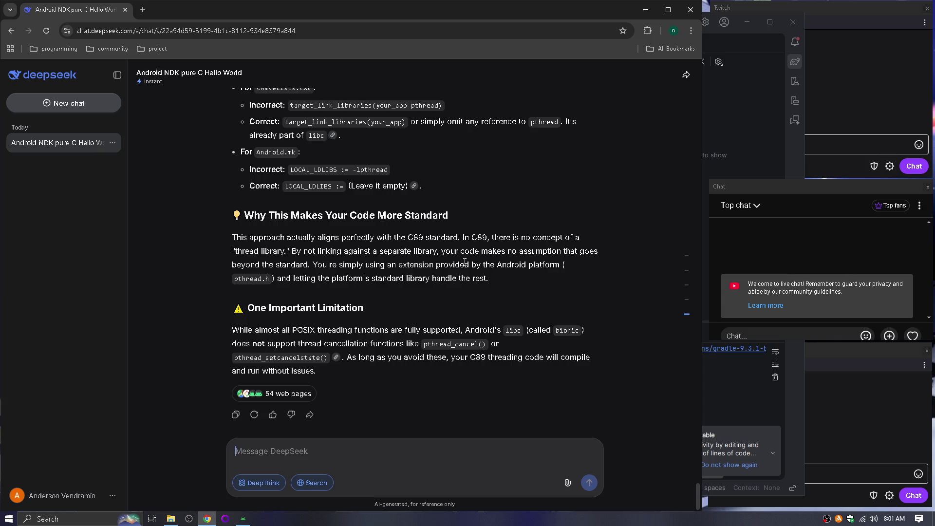
key(alt+Tab)
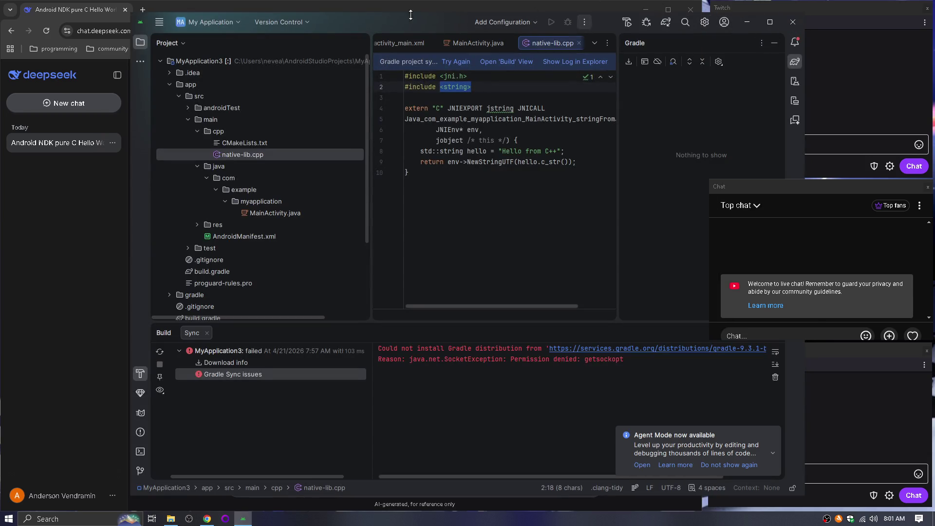
Close the DeepSeek Chrome window and Android Studio.
mouse_move(310, 5)
mouse_down()
mouse_move(285, 42)
mouse_move(554, 49)
mouse_up()
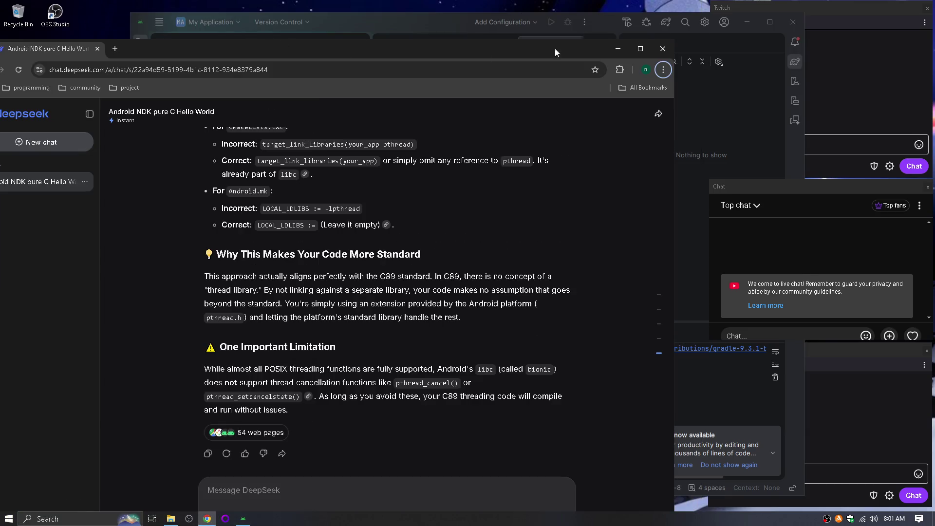
click(653, 49)
click(795, 23)
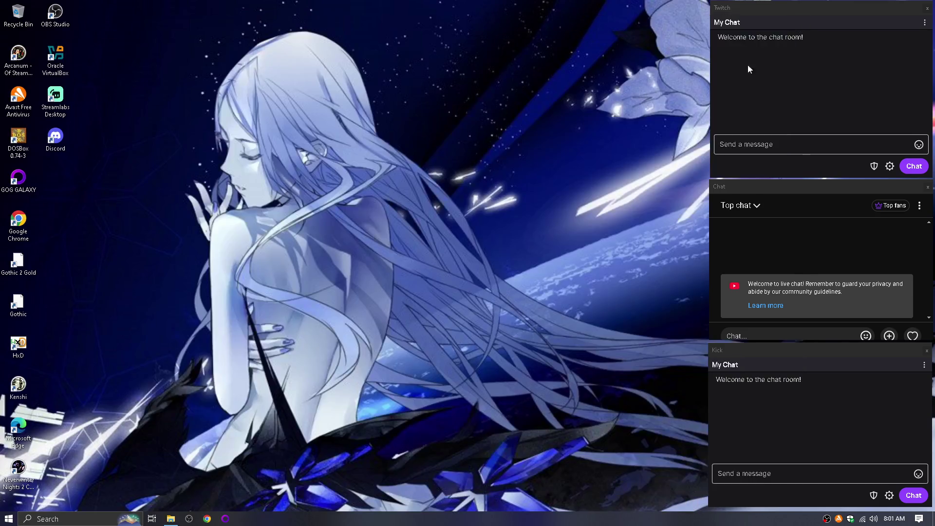
Extract ndk-samples-main.zip in Downloads into its own folder with 7-Zip.
click(171, 519)
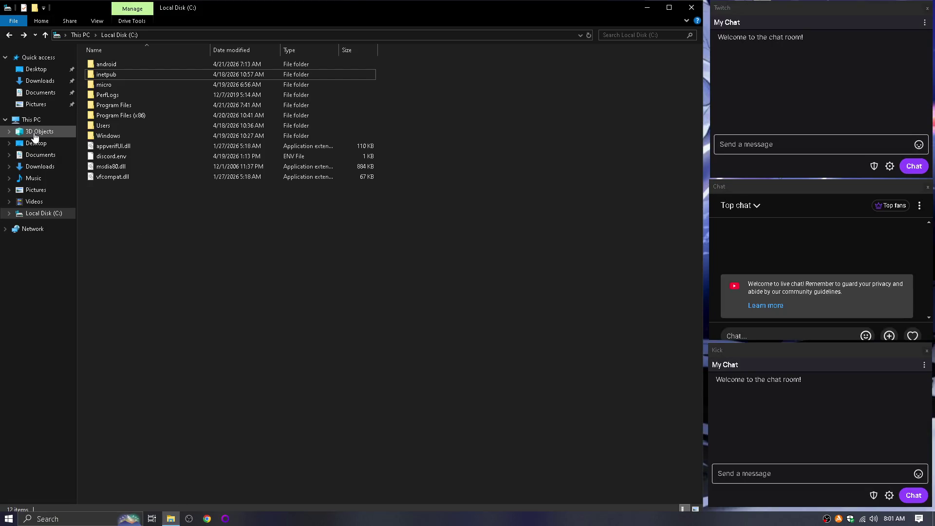
click(37, 167)
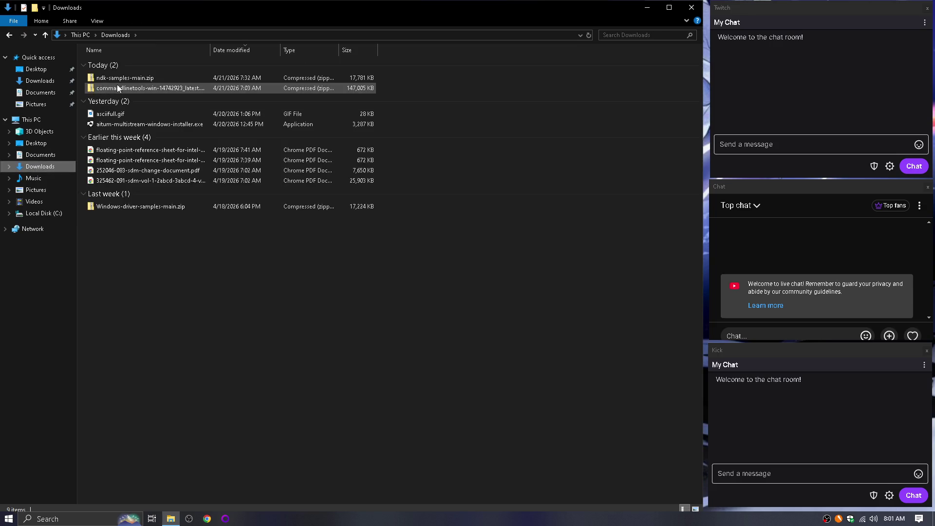
right_click(109, 81)
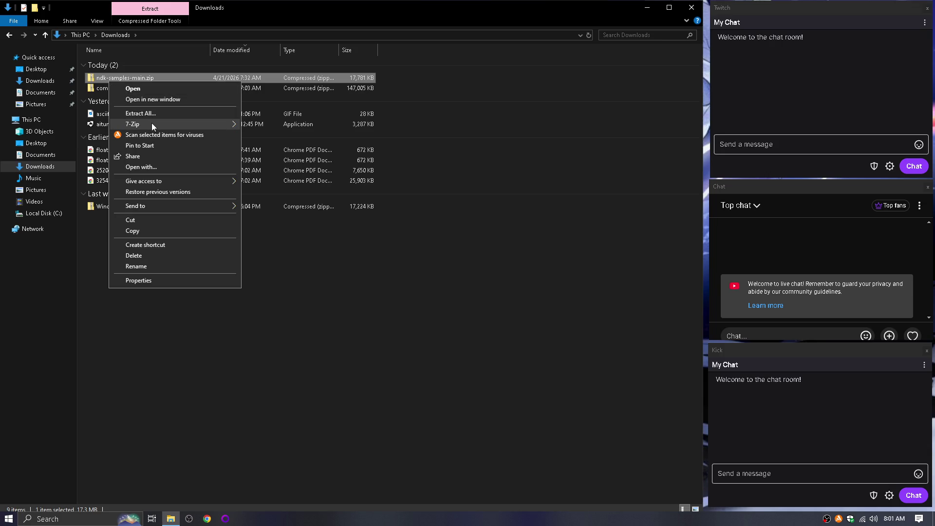
mouse_move(201, 124)
click(301, 166)
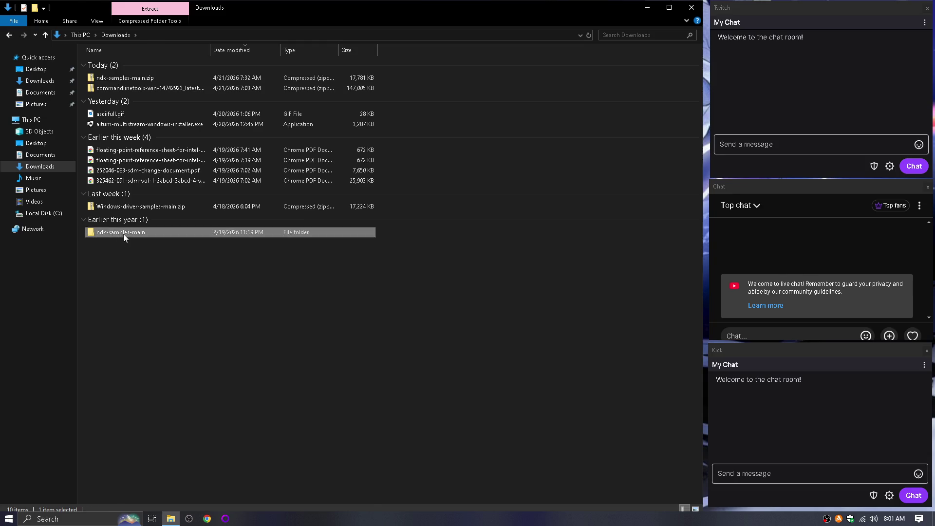
double_click(124, 233)
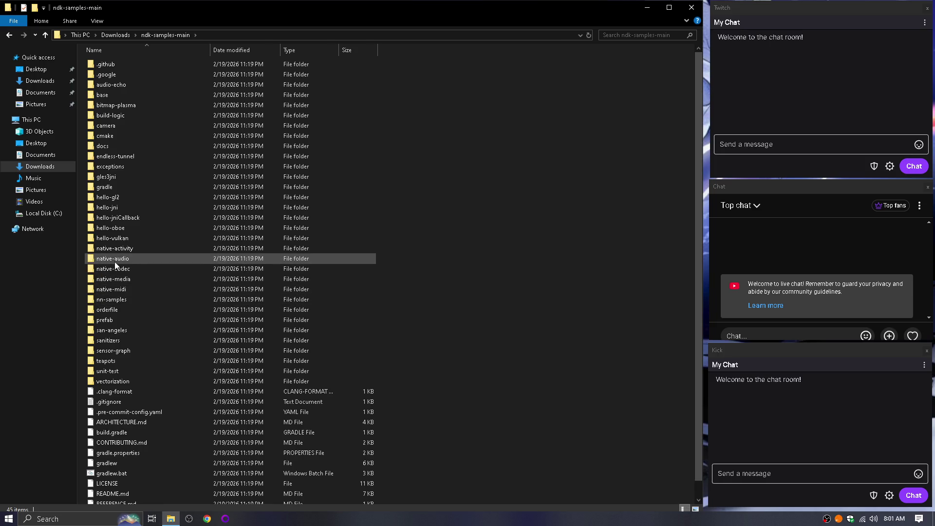
Copy the native-activity sample into the user's home folder and close File Explorer.
double_click(116, 248)
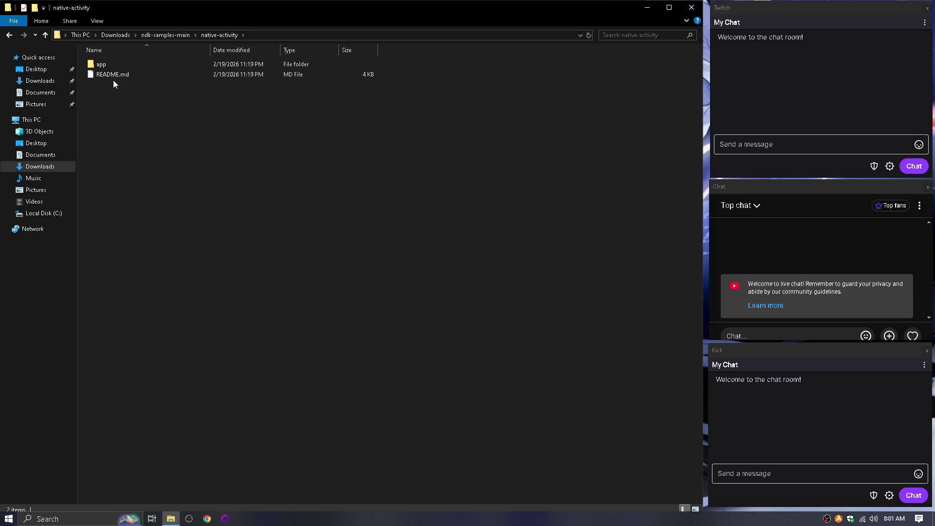
click(159, 36)
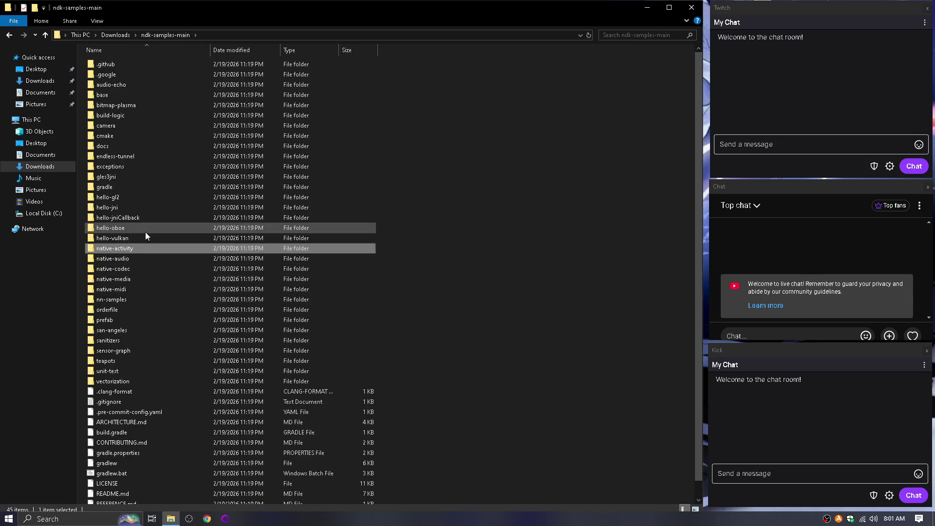
click(49, 213)
double_click(118, 125)
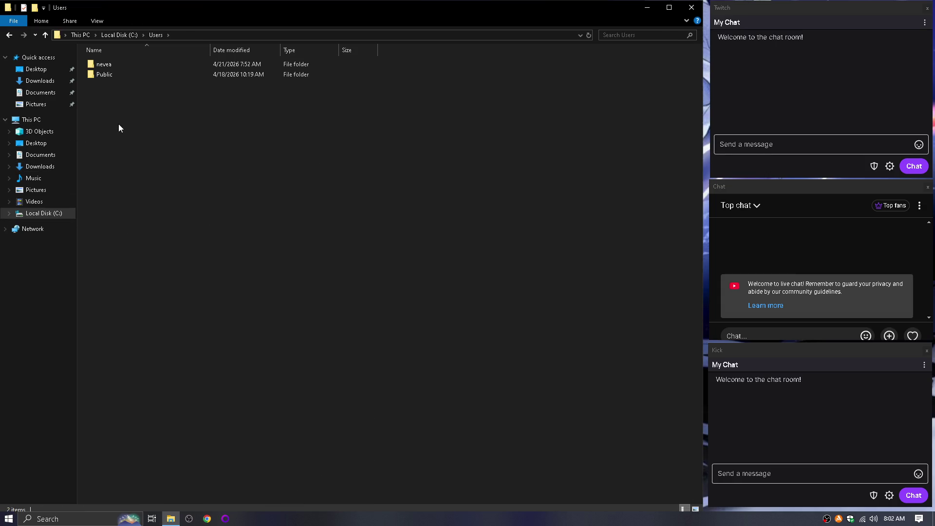
double_click(108, 66)
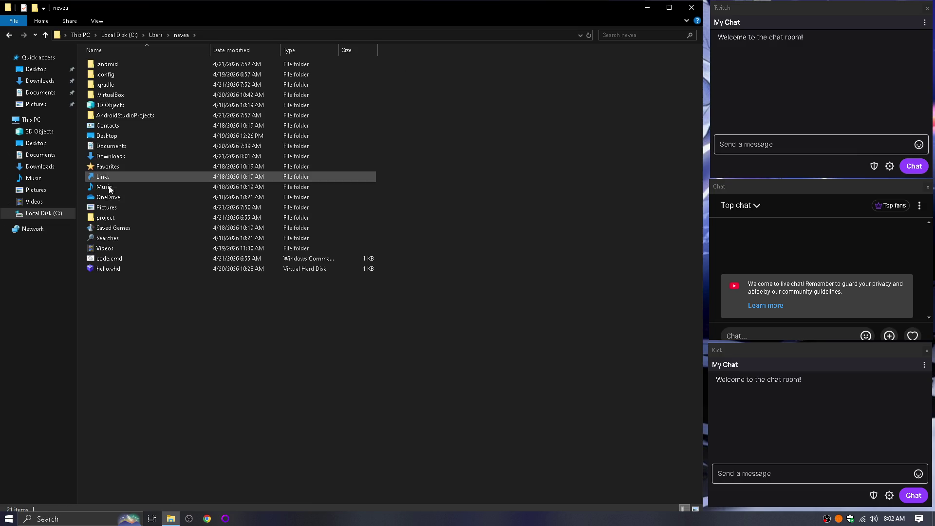
key(ctrl+v)
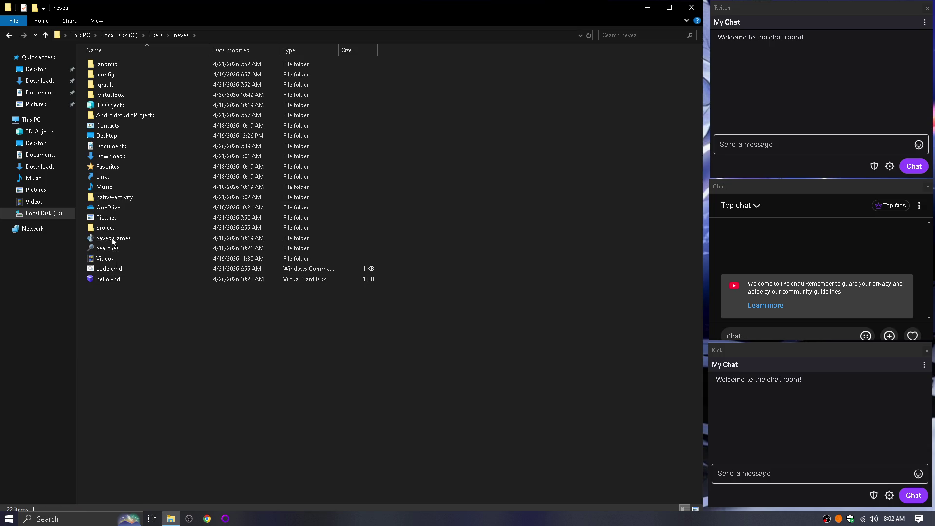
click(692, 7)
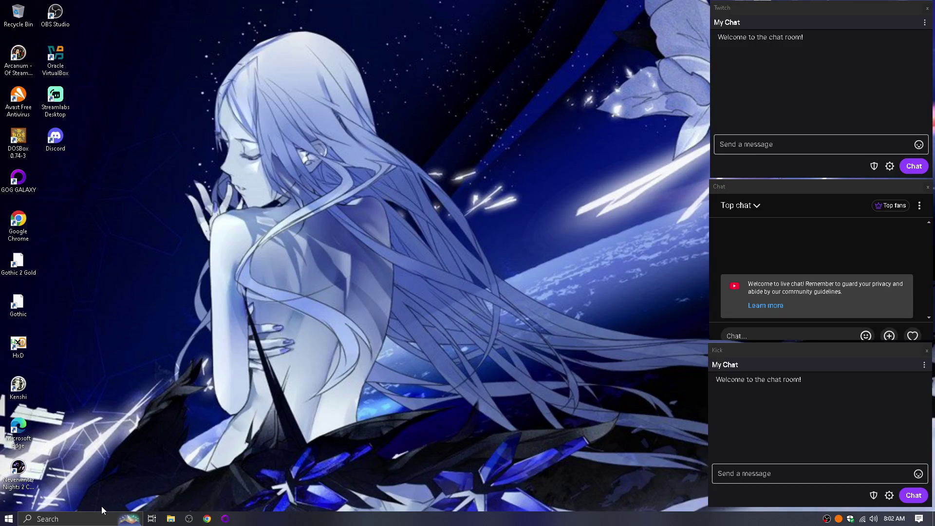
Start Command Prompt and run 'cd project\game && cls' and 'dir', showing the folder is empty.
click(207, 518)
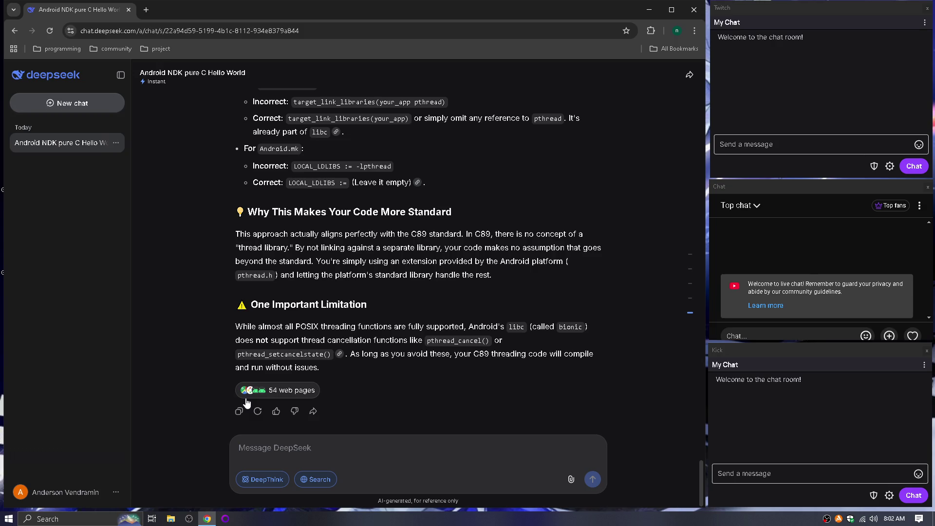
key(super)
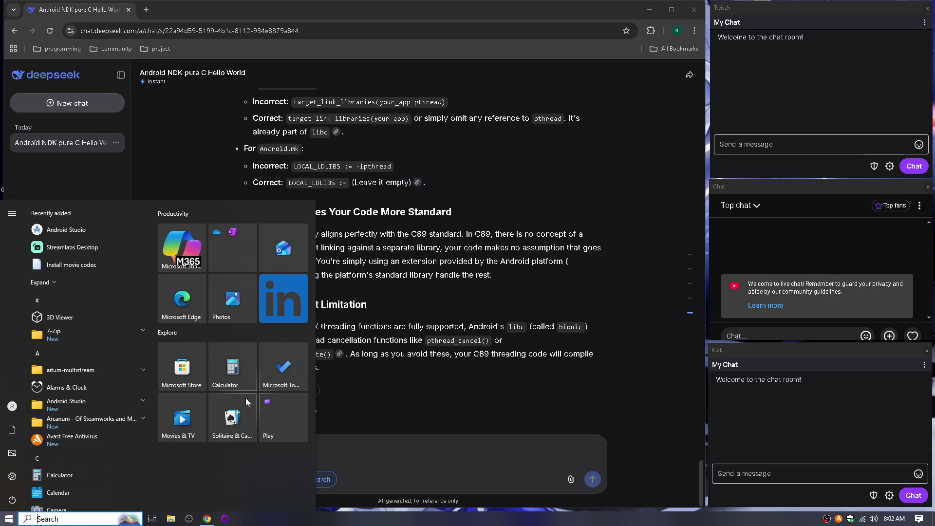
text(cmd)
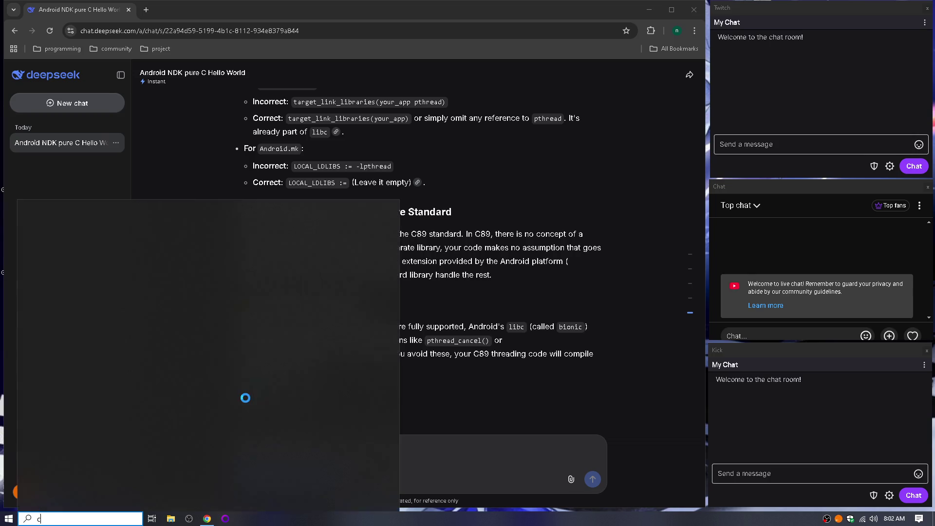
key(Return)
text(cd project\game && cls)
key(Return)
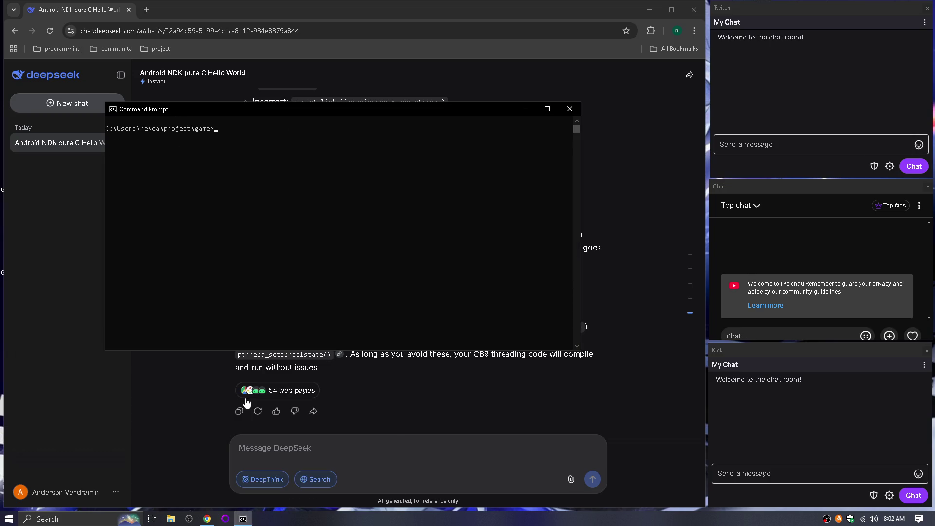
text(dir)
key(Return)
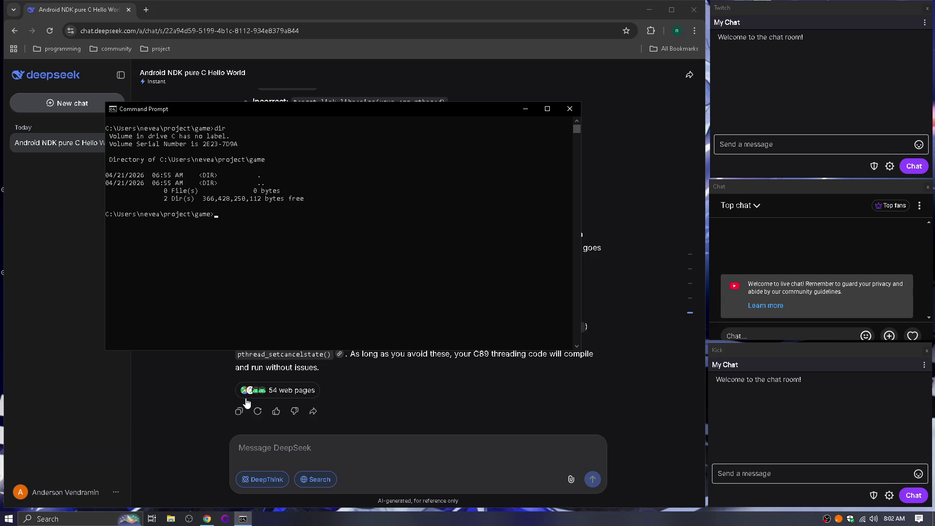
click(247, 403)
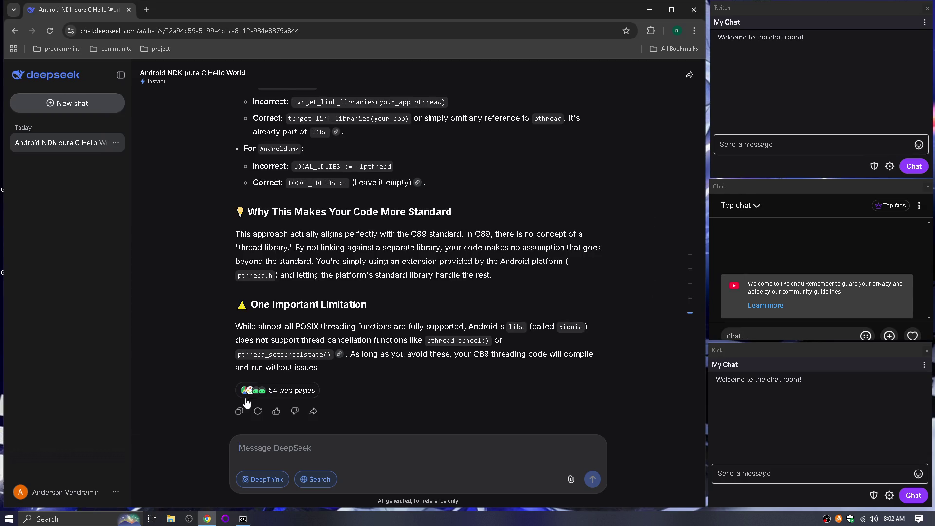
key(alt+Tab)
key(alt+Tab)
Send DeepSeek 'how do I compile c android code from the command line? i wanna build it myself'.
text(how do I )
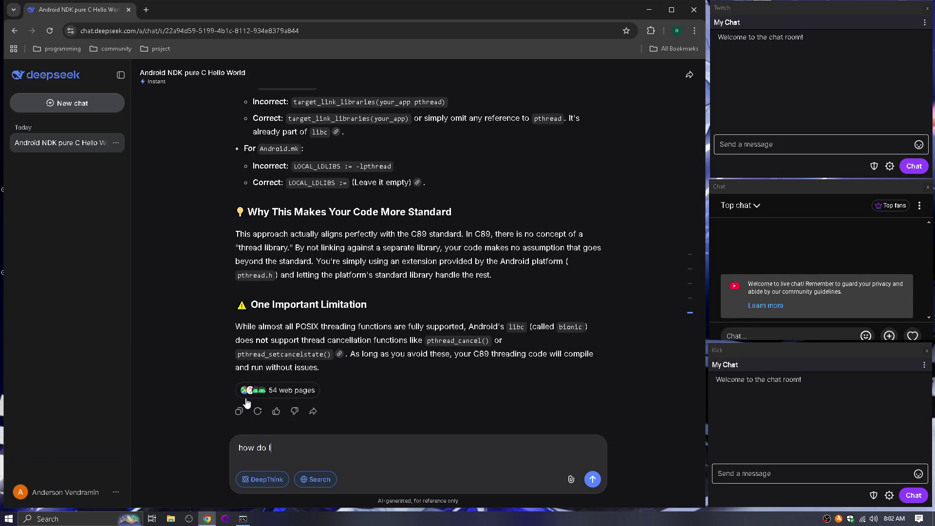
text(compile)
text( c android )
text(code from th)
text(e co)
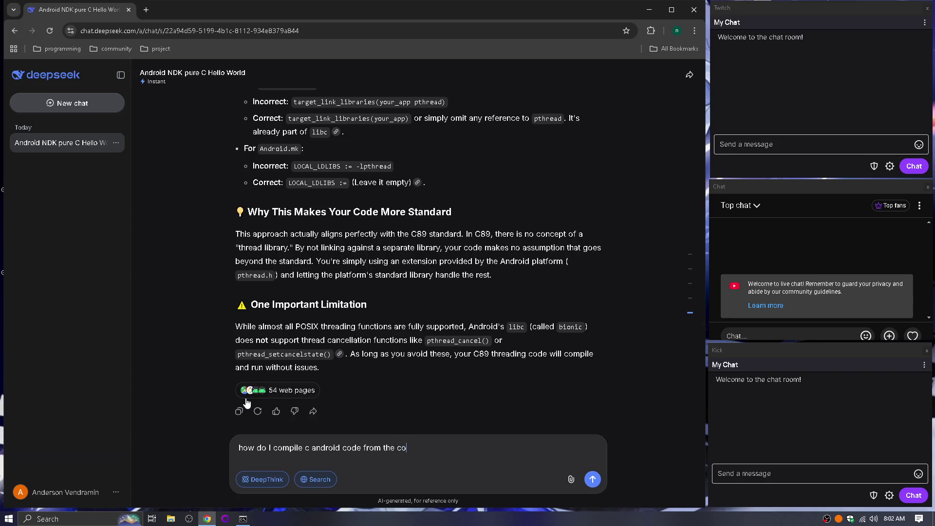
text(mmand line)
text(? i )
text(wanna buil)
text(d it myself.)
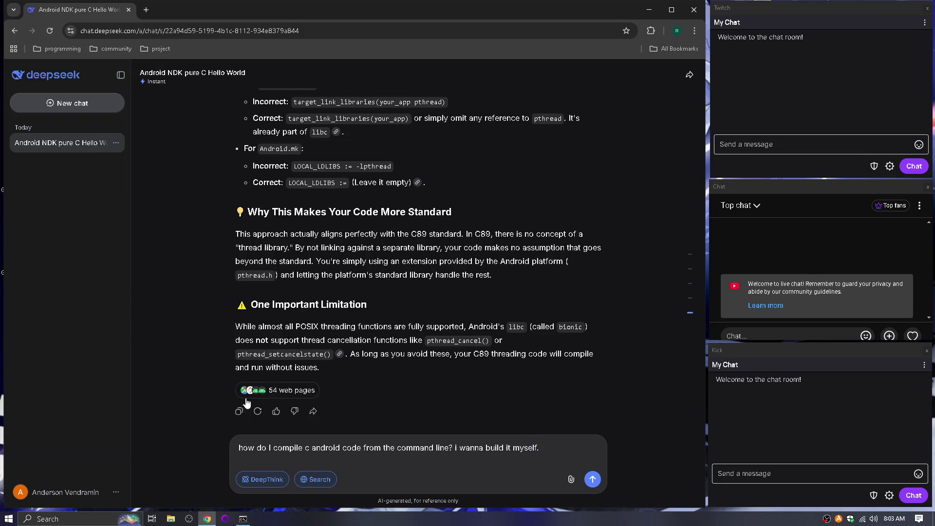
key(Return)
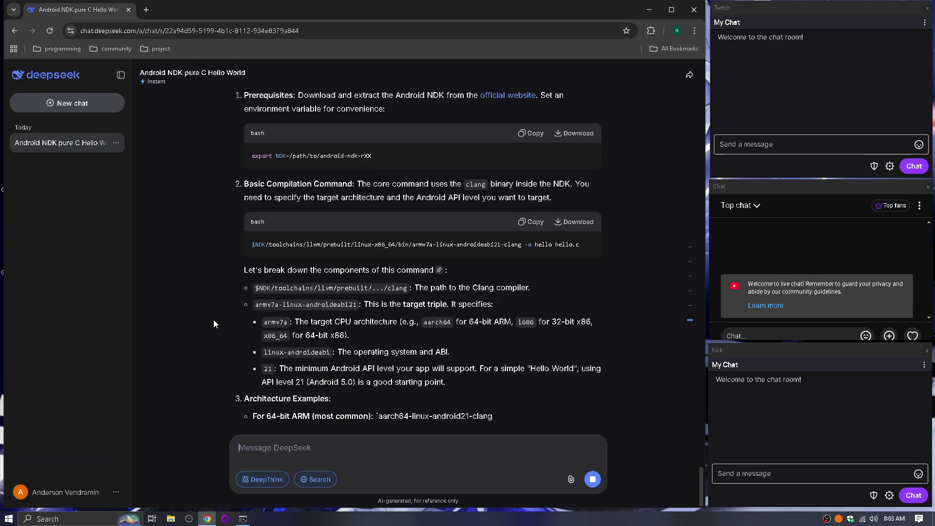
Read DeepSeek's NDK clang instructions, e.g. aarch64-linux-android21-clang -o hello hello.c, plus adb steps.
scroll(214, 320, up, 3)
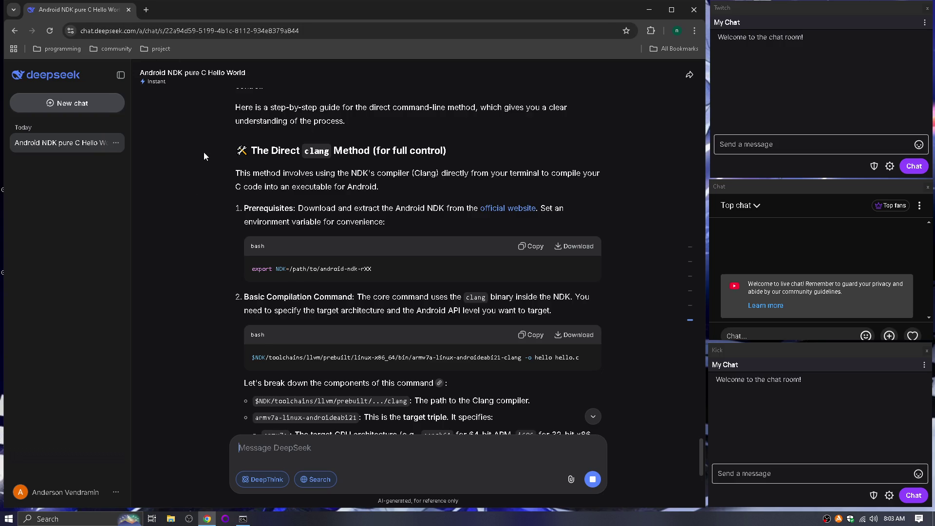
scroll(204, 176, up, 2)
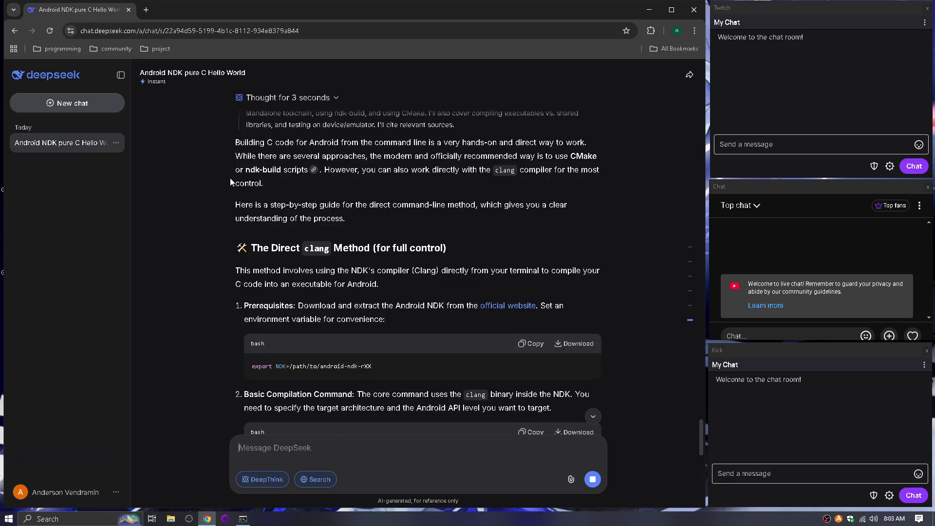
scroll(407, 175, down, 4)
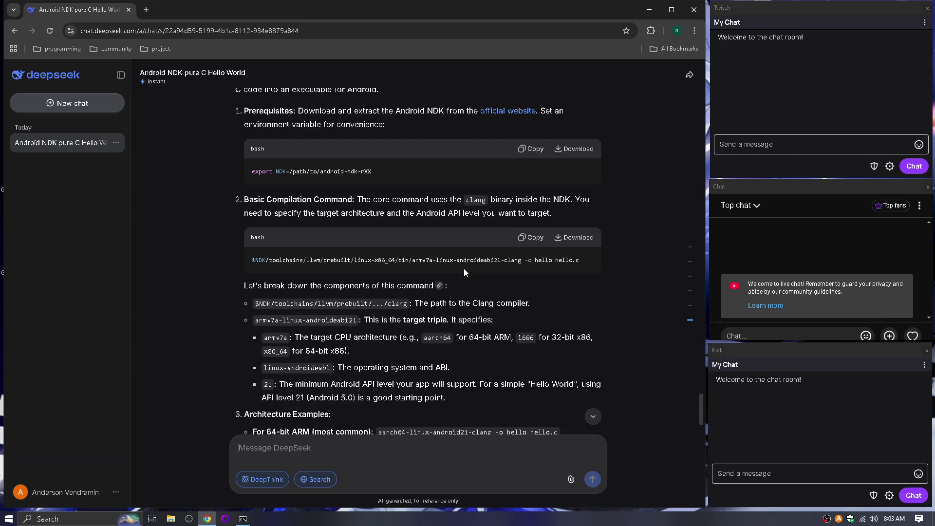
scroll(510, 300, down, 6)
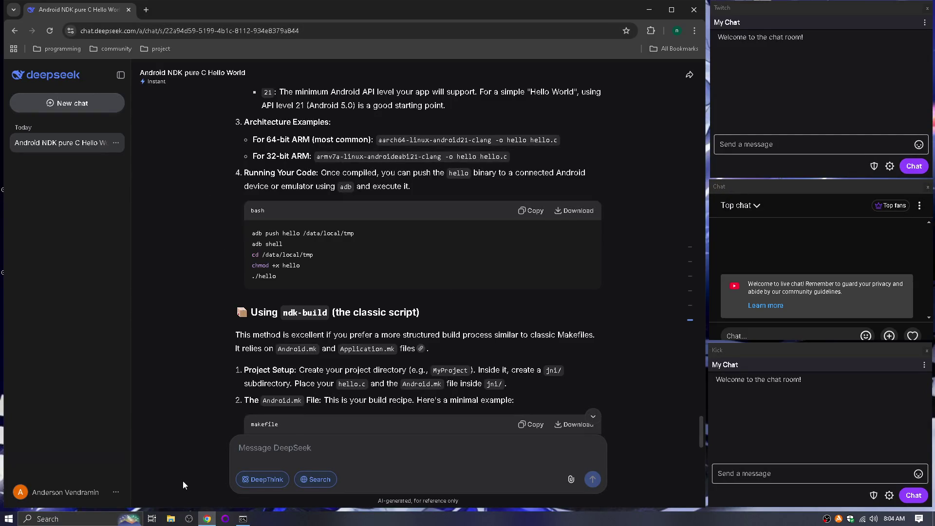
click(243, 518)
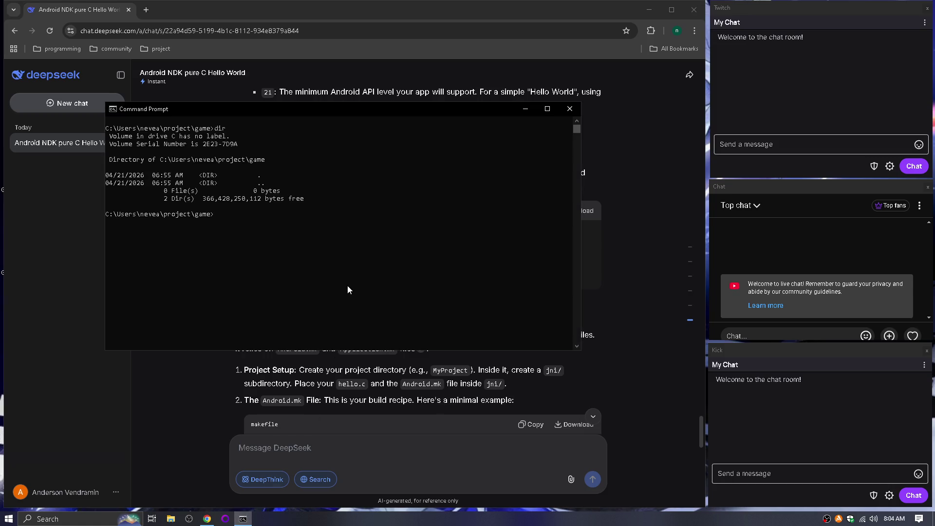
Switch into c:\android with pushd, then into cmdline-tools, and list its contents.
text(pushd c:\)
text(android)
text(\c)
key(Tab)
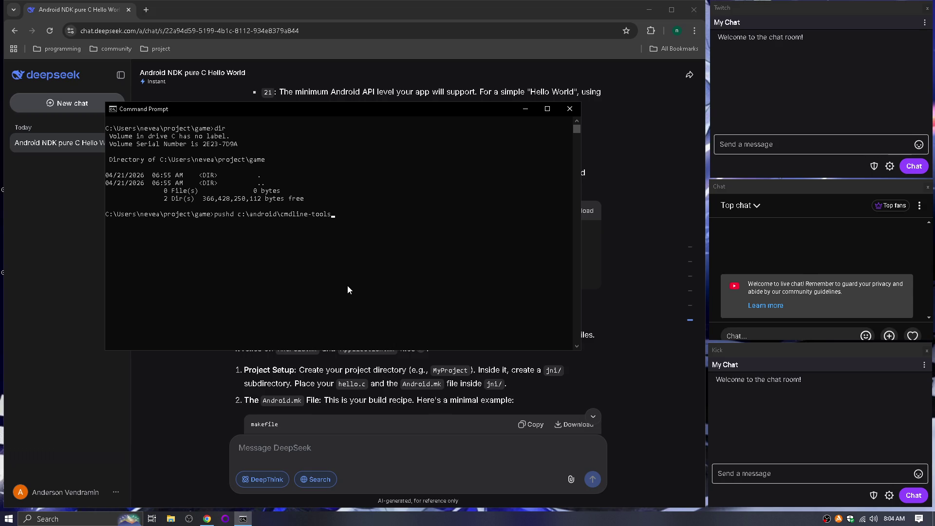
key(BackSpace)
key(BackSpace)
key(BackSpace)
key(Return)
text(cd a)
key(BackSpace)
text(c)
key(Tab)
key(Return)
text(dir)
key(Return)
Enter the bin folder and list it, confirming sdkmanager.bat and avdmanager.bat are present.
text(cd bin)
key(Return)
text(cls)
key(Return)
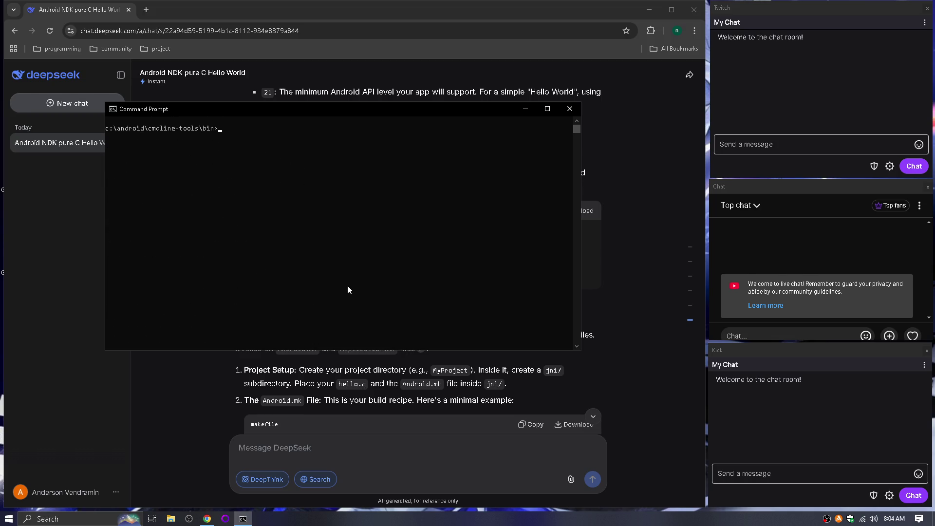
text(dir)
key(Return)
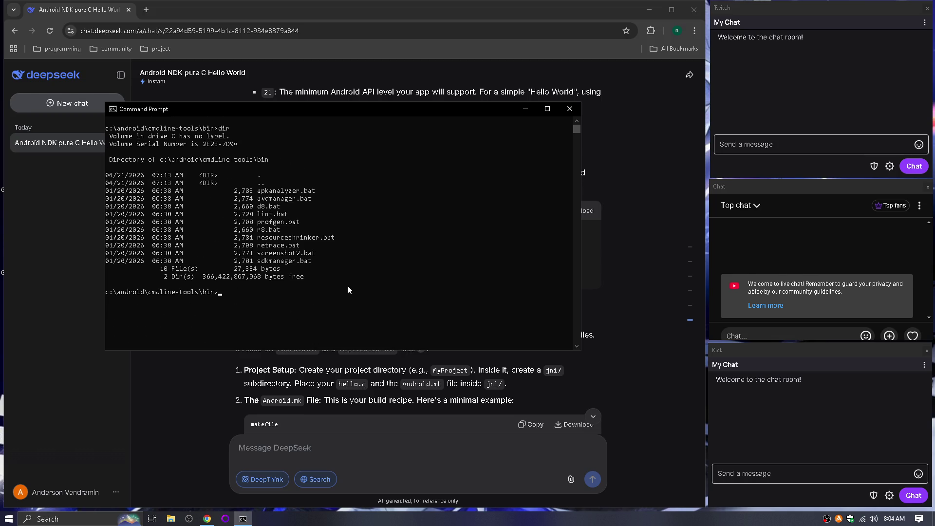
text(cls)
key(Return)
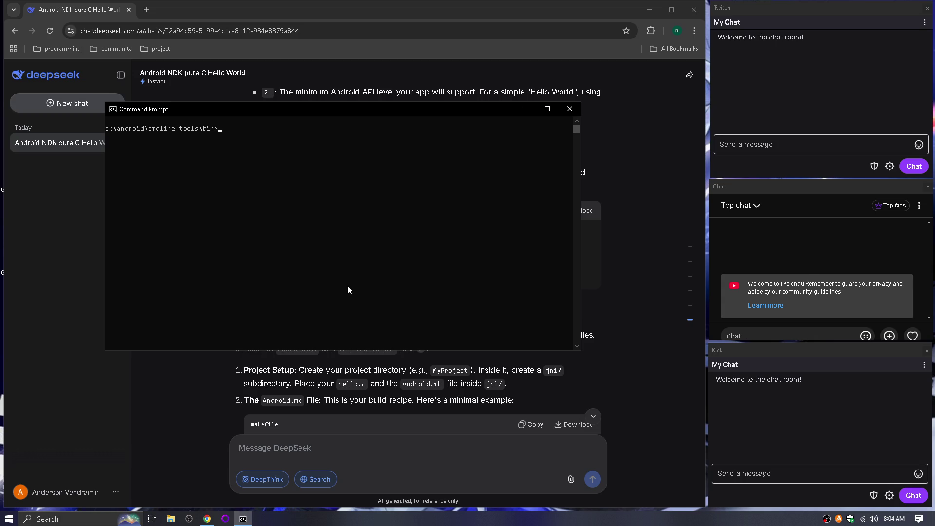
click(205, 404)
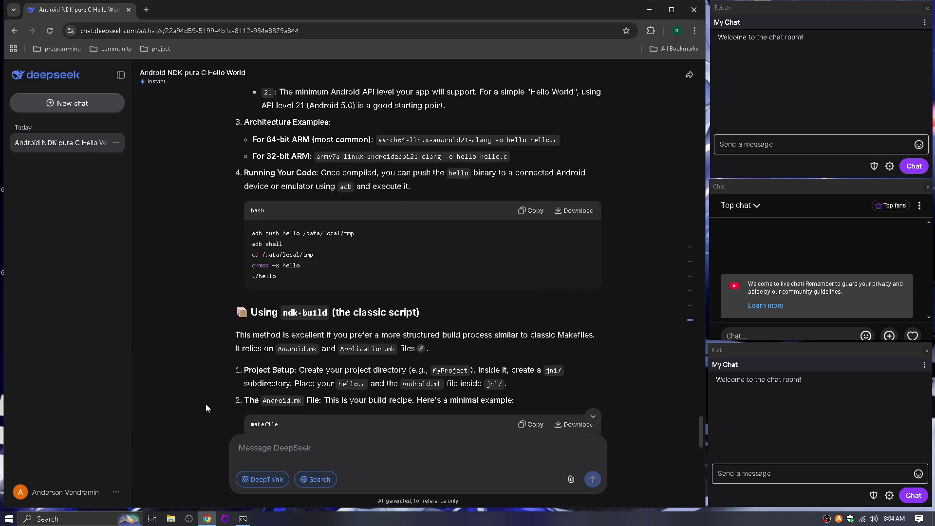
Scroll to the end of DeepSeek's compile-from-command-line answer.
scroll(206, 390, down, 3)
scroll(205, 376, down, 1)
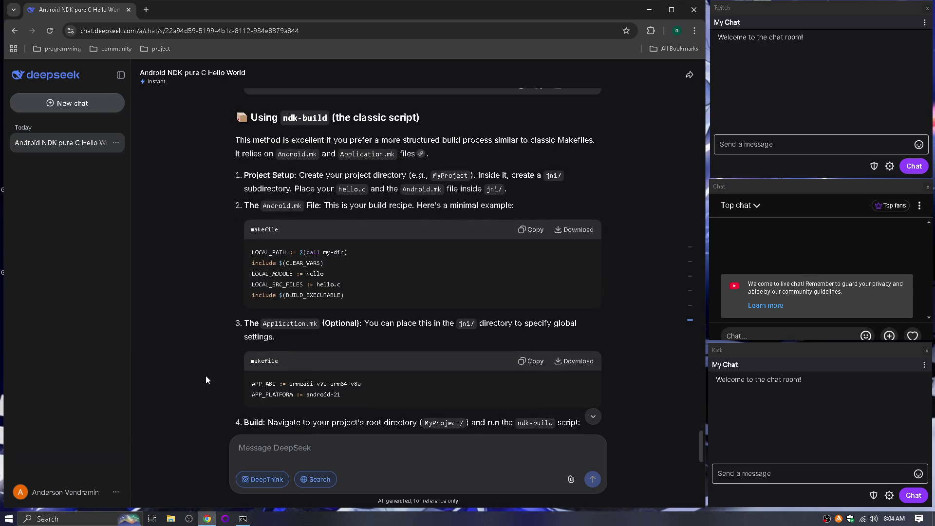
scroll(205, 376, down, 5)
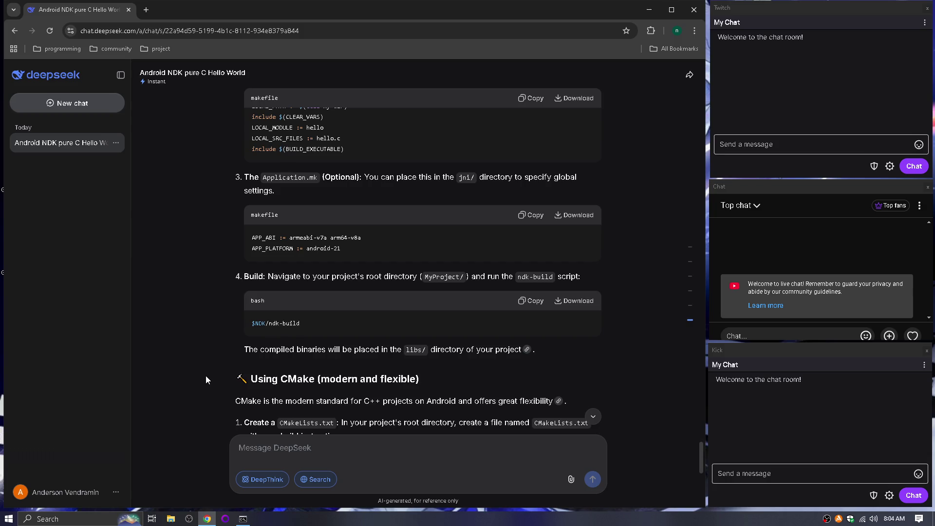
scroll(348, 397, down, 4)
scroll(348, 398, down, 5)
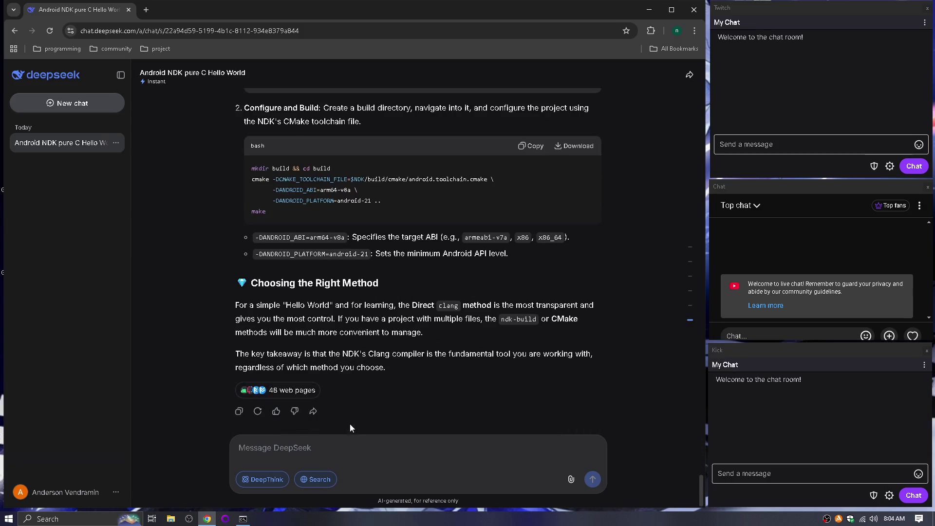
Draft the question 'what do I need to install with sdkmanager.bat? android 15 is the target'.
text(what )
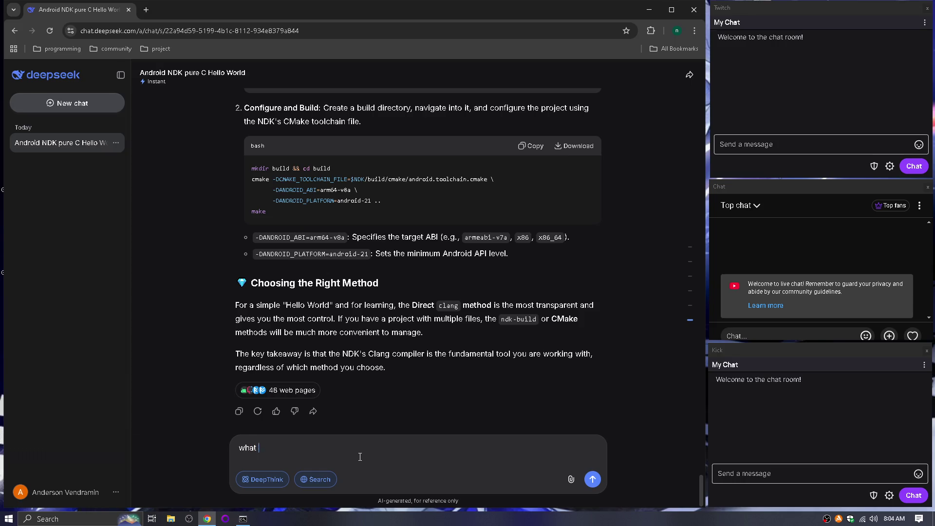
text(do need to instal)
text( with sdkm)
text(anager)
text(bat)
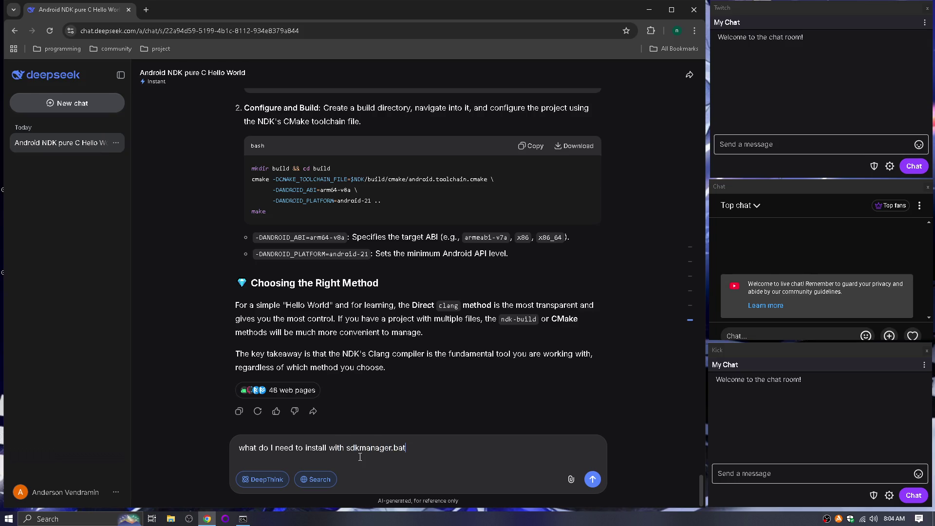
text(?android)
key(BackSpace)
key(BackSpace)
text(id )
text(15 )
text(is the targ)
text(et)
Send the sdkmanager question, then run sdkmanager.bat, which fails because JAVA_HOME is unset.
key(Return)
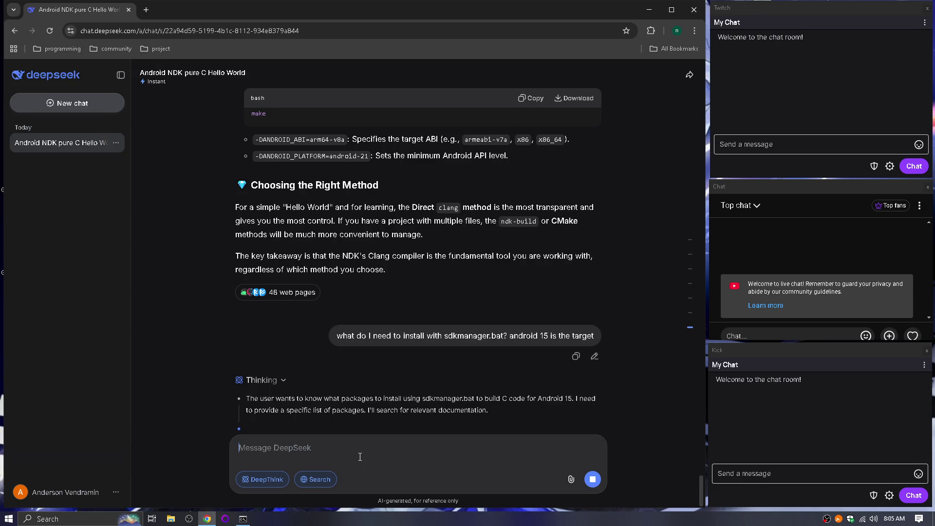
key(alt+Tab)
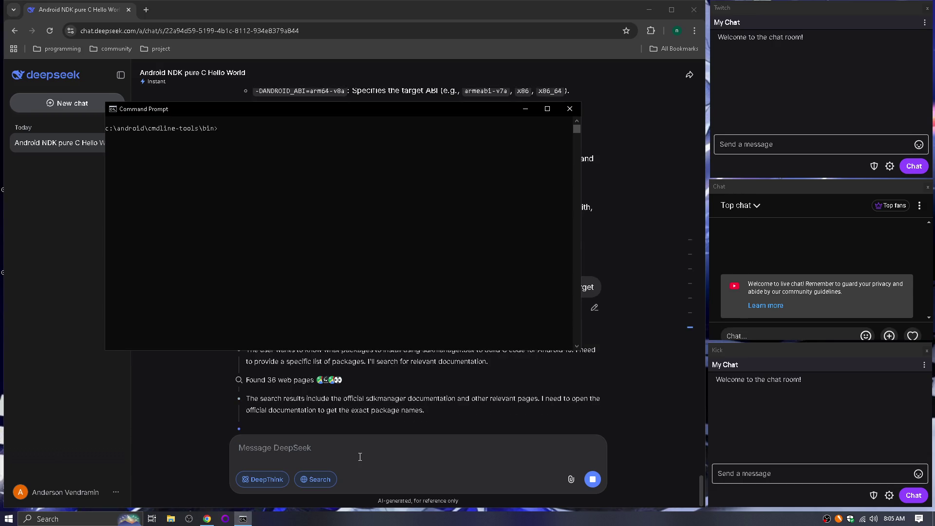
text(sdkmanager.bat)
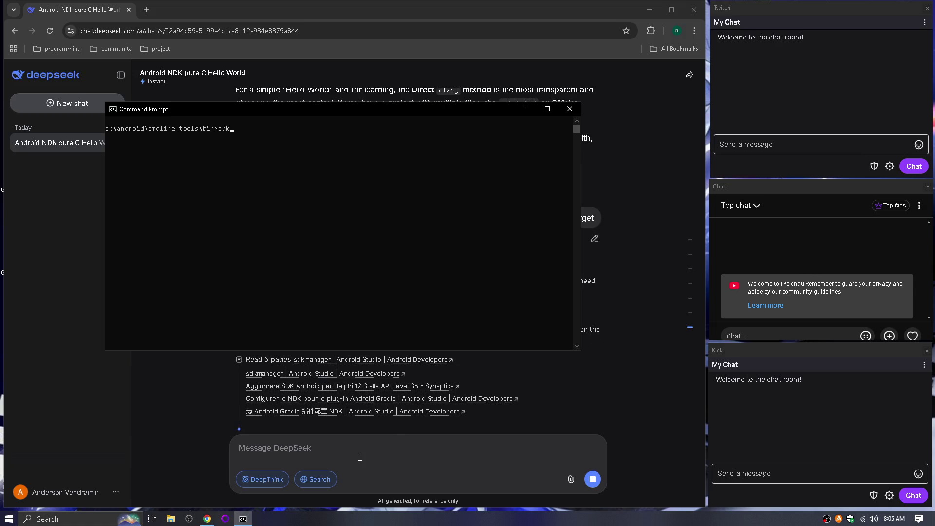
key(Return)
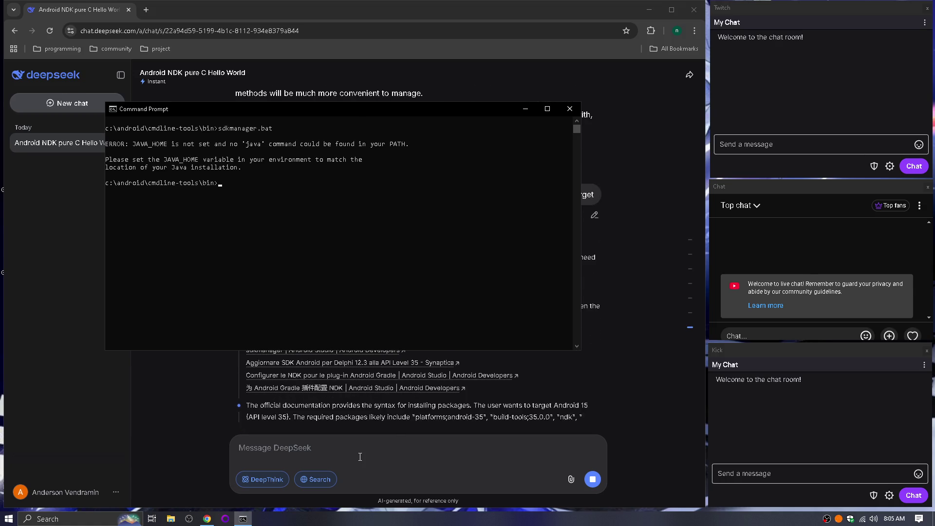
click(57, 128)
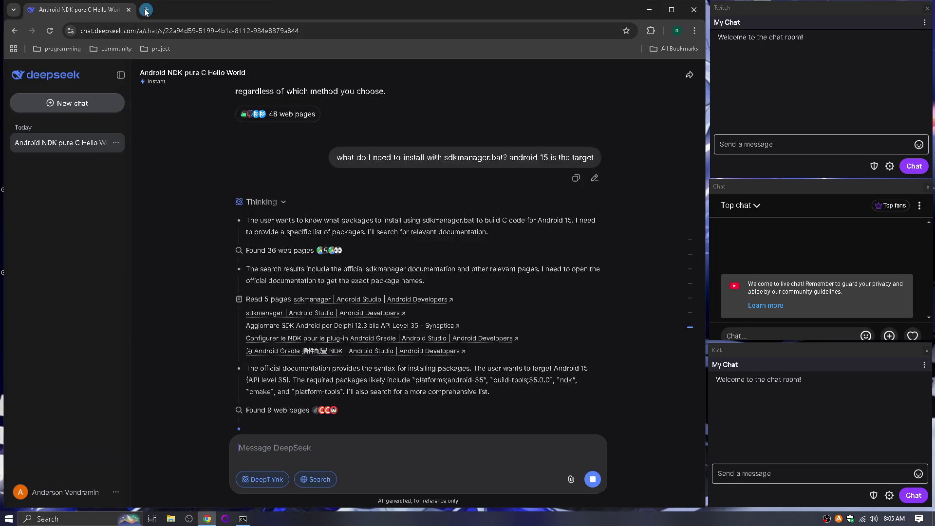
Search 'jdk download' and download jdk-26_windows-x64_bin.exe from Oracle's Java Downloads page.
click(146, 10)
text(jdk download)
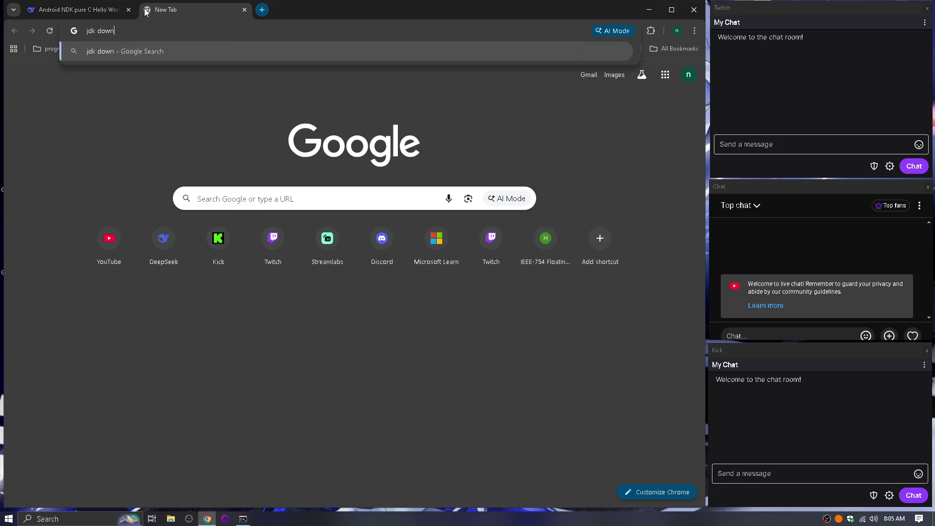
key(Return)
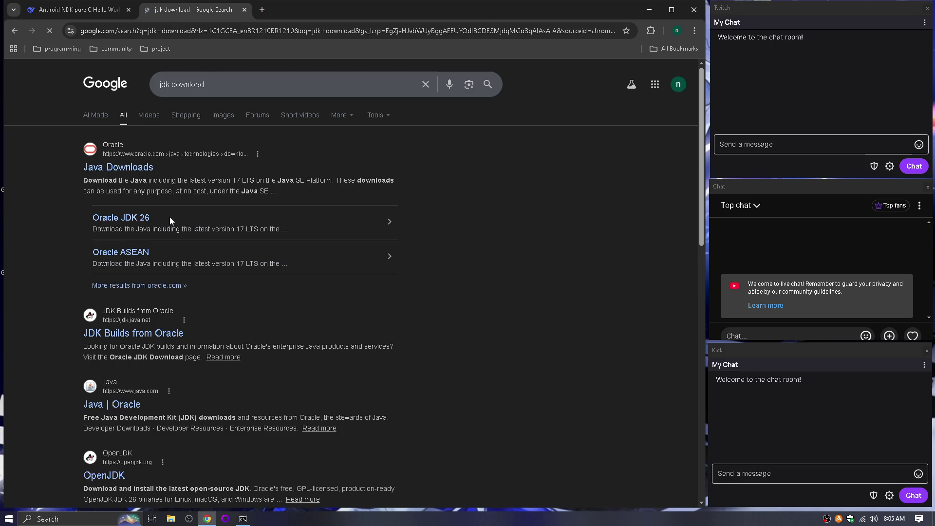
click(146, 169)
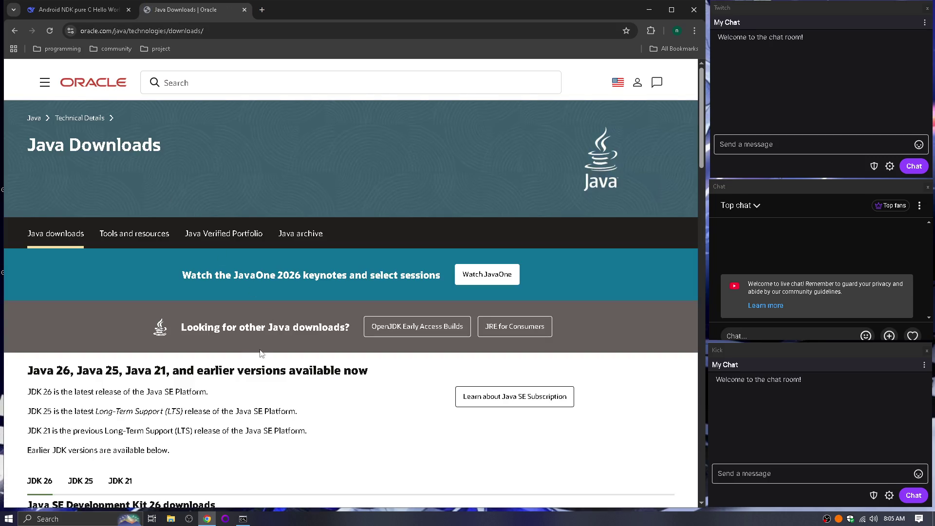
scroll(88, 311, down, 4)
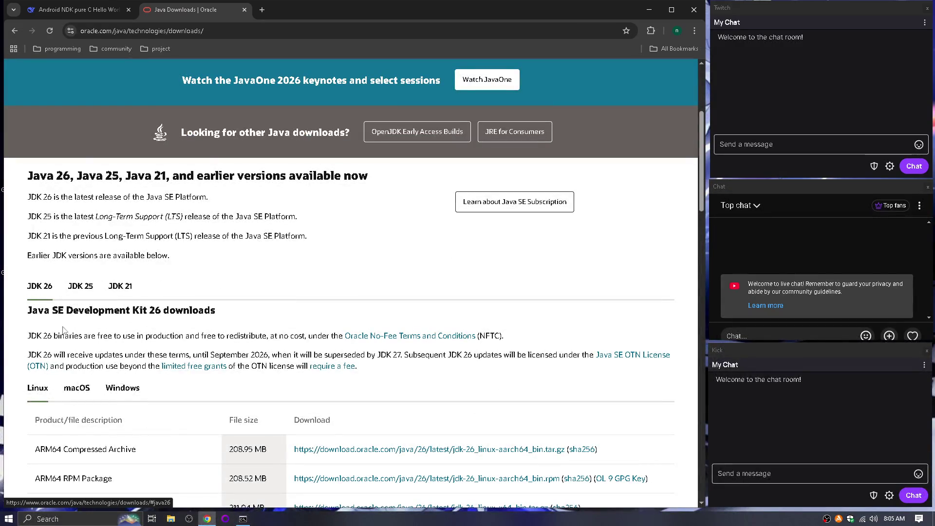
click(122, 390)
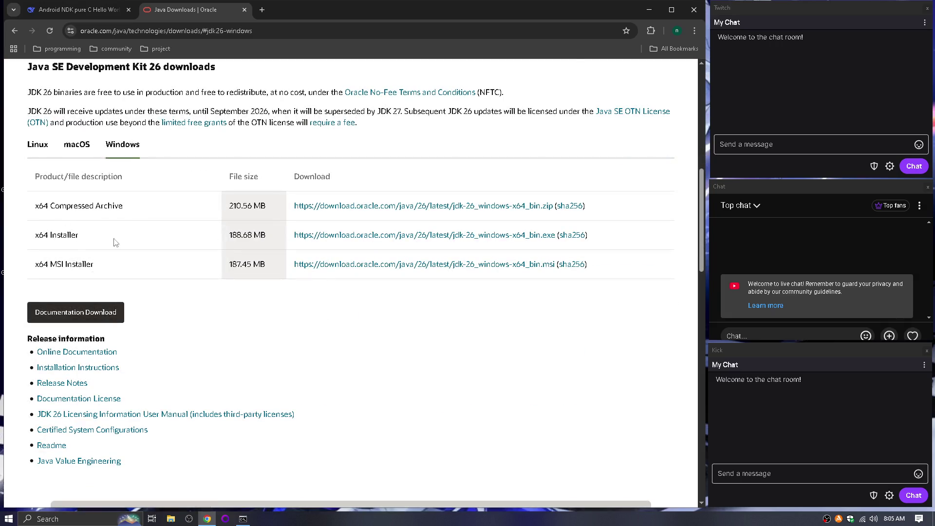
click(363, 236)
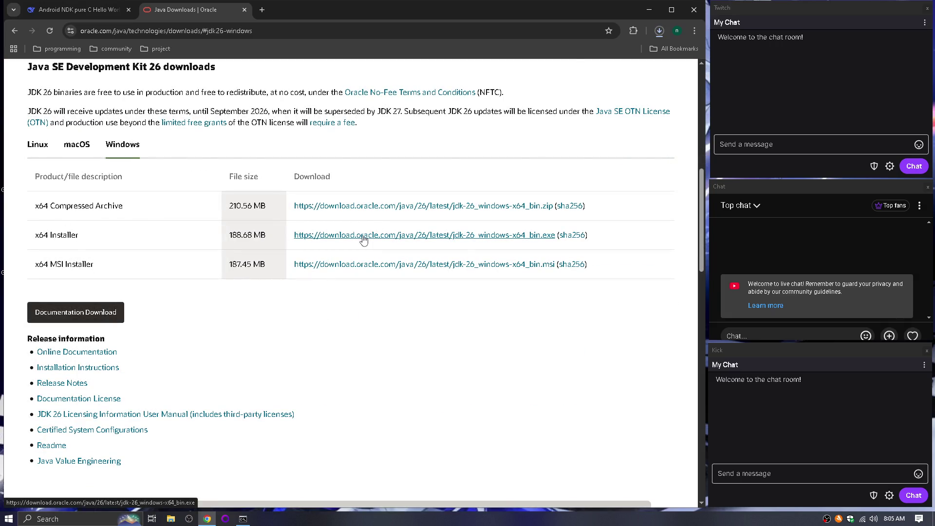
click(244, 10)
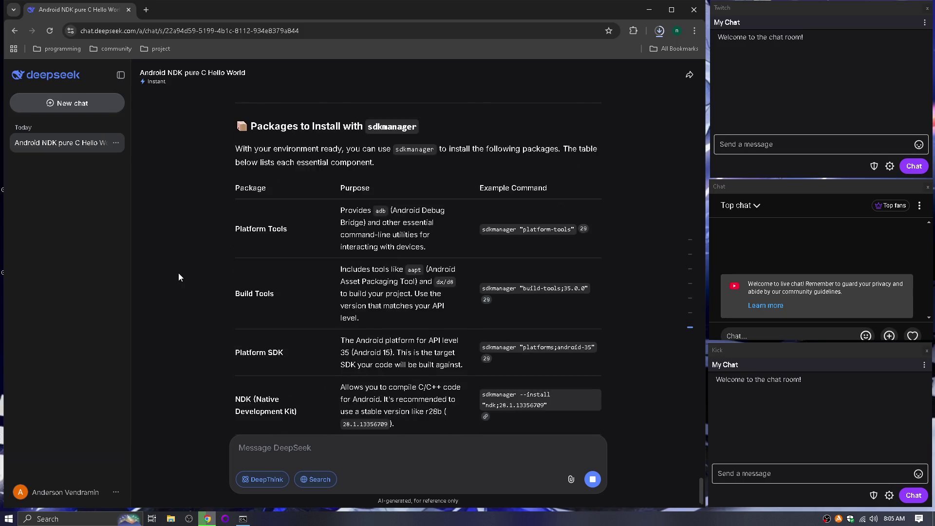
Move Command Prompt down to read DeepSeek's sdkmanager package table, then show recent downloads.
scroll(178, 273, up, 2)
scroll(178, 277, up, 3)
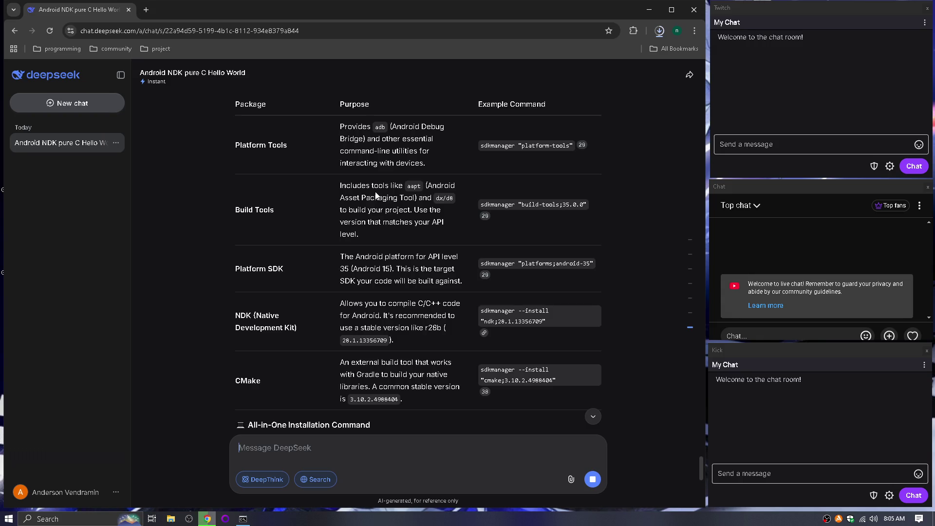
key(alt+Tab)
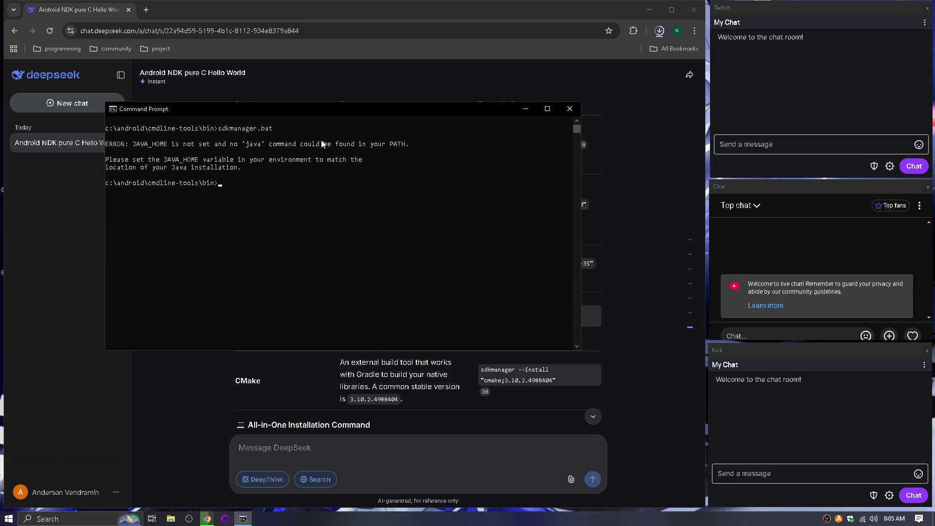
drag(313, 113, 483, 162)
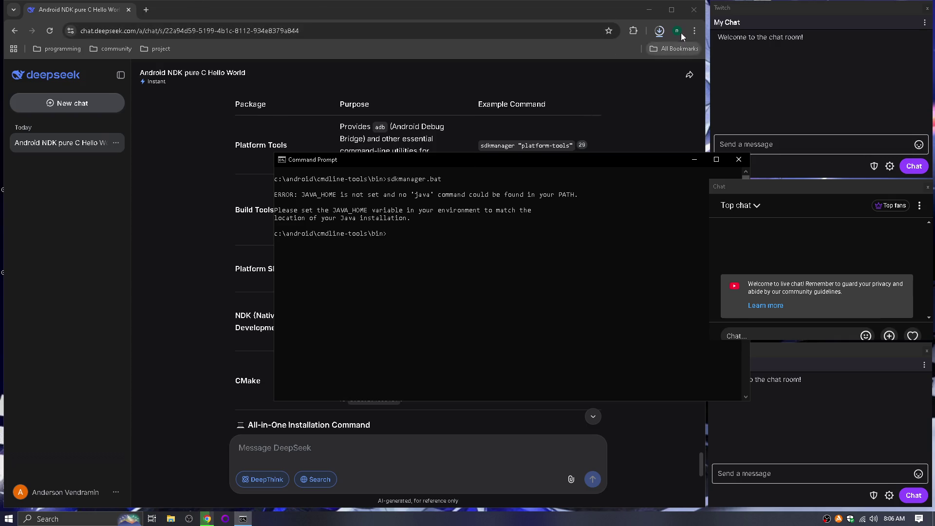
mouse_move(436, 161)
mouse_down()
mouse_move(509, 211)
mouse_move(498, 188)
mouse_up()
drag(397, 181, 298, 468)
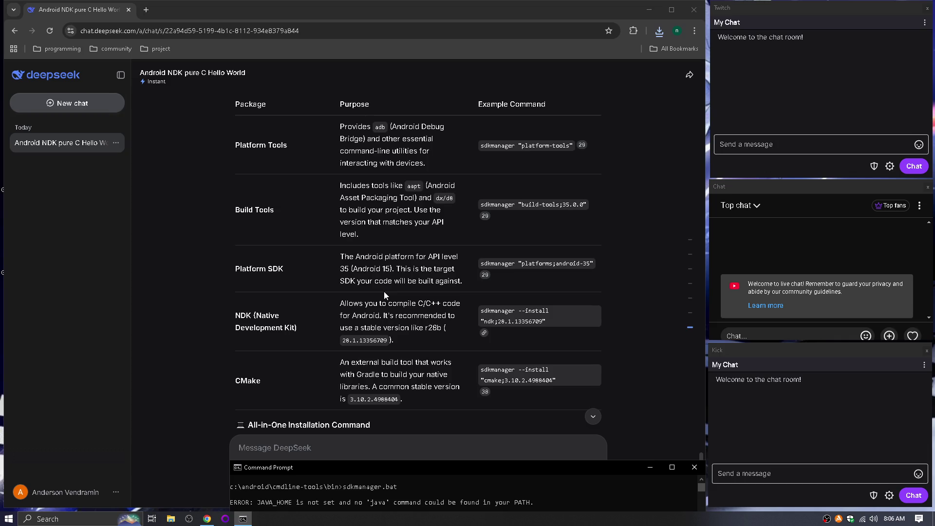
scroll(367, 315, down, 3)
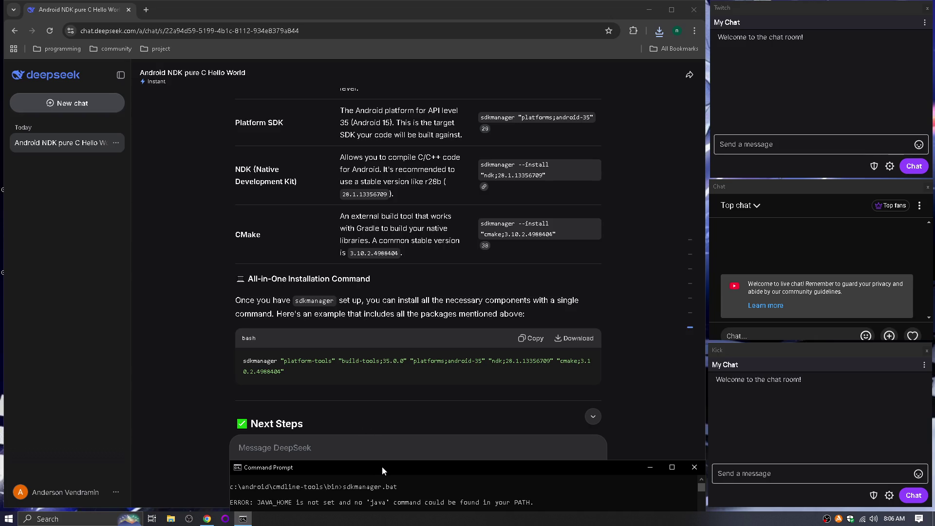
click(661, 32)
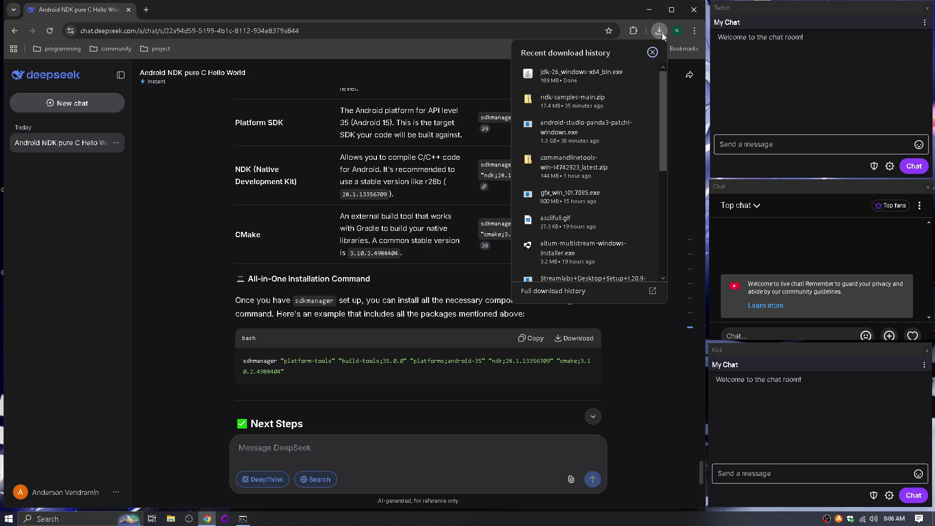
Install Java SE Development Kit 26 (64-bit) to the default folder from the downloaded installer.
click(591, 73)
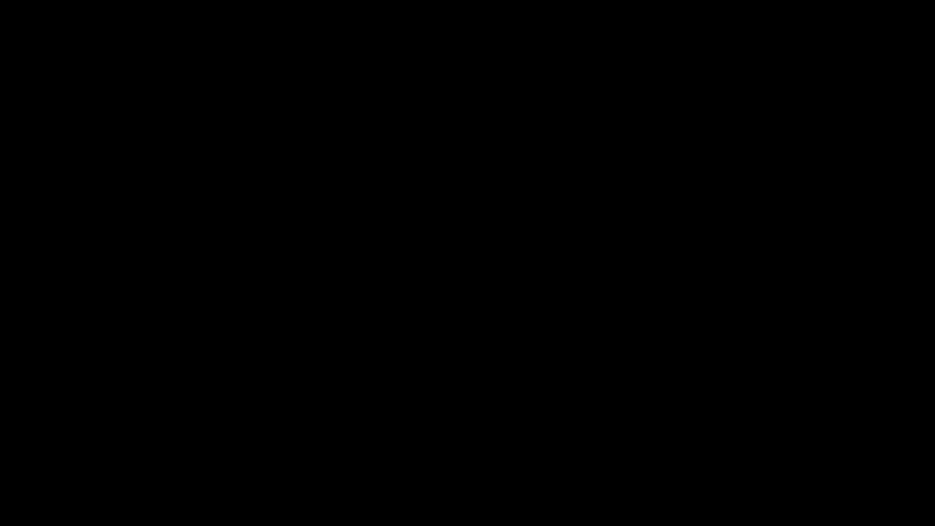
key(alt+Tab)
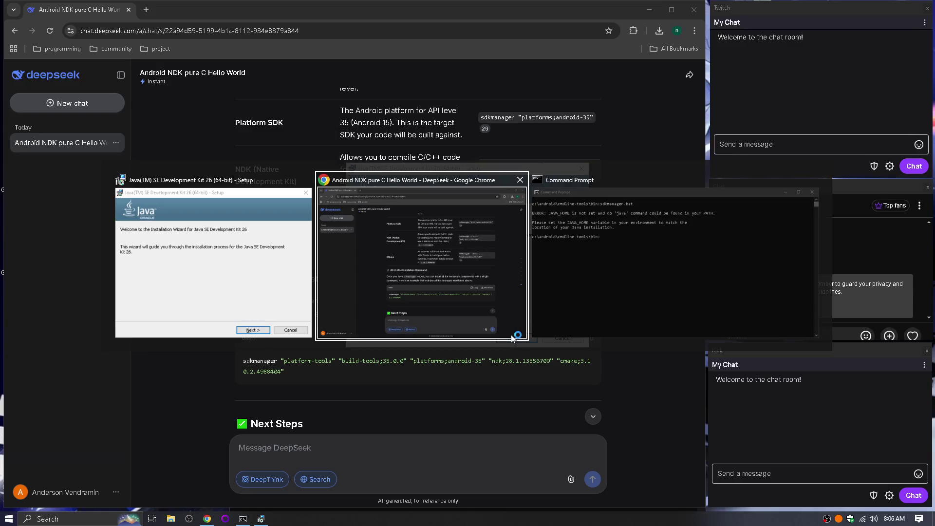
click(515, 339)
click(513, 339)
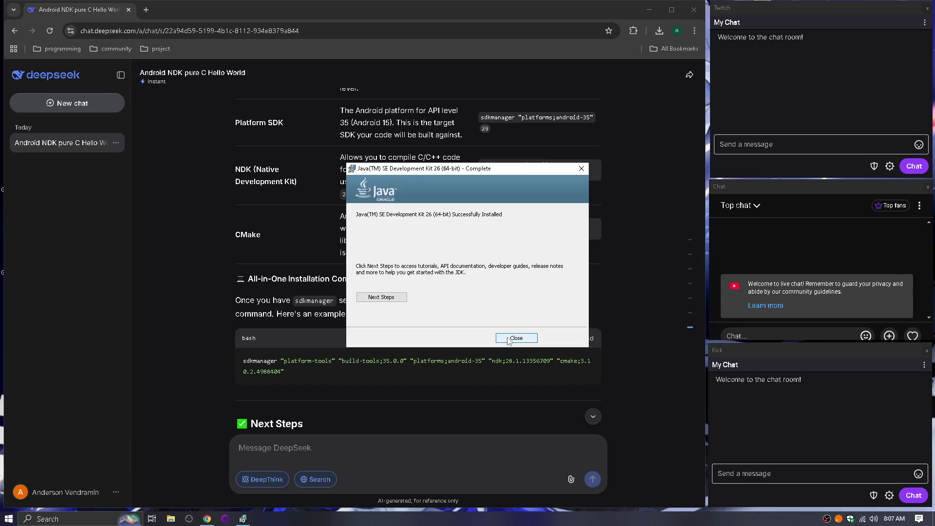
click(508, 341)
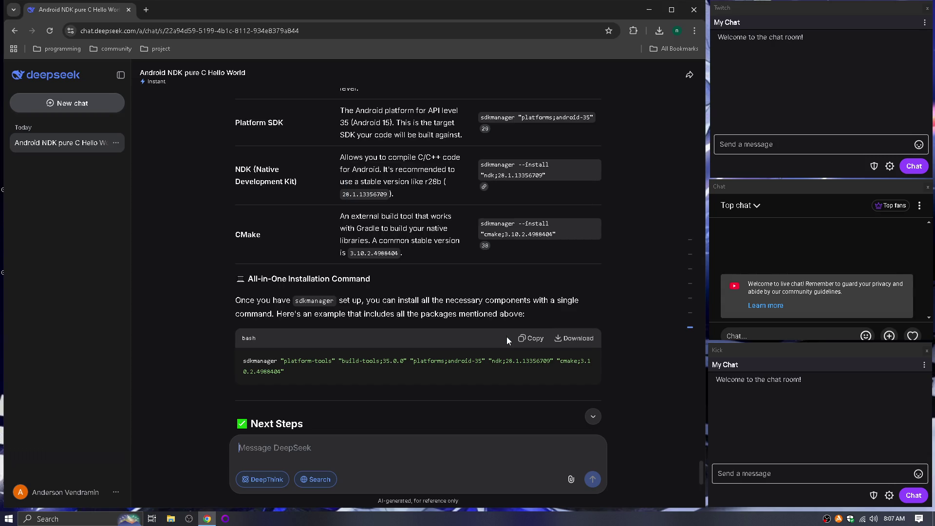
Open a Command Prompt in c:\android\cmdline-tools\bin and list the folder's files.
key(super)
text(cmd)
key(Return)
text(cdc)
key(BackSpace)
key(BackSpace)
text(cd c:\android)
key(Tab)
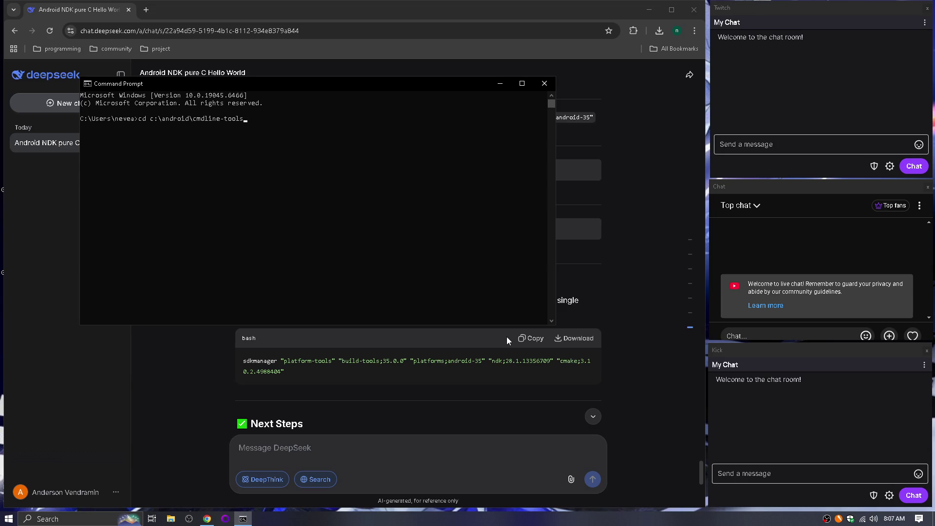
text(\bin)
key(Return)
text(dir)
key(Return)
Run sdkmanager.bat --list and snap the Command Prompt to the left half.
text(sdkm)
key(Tab)
text(--list)
key(Return)
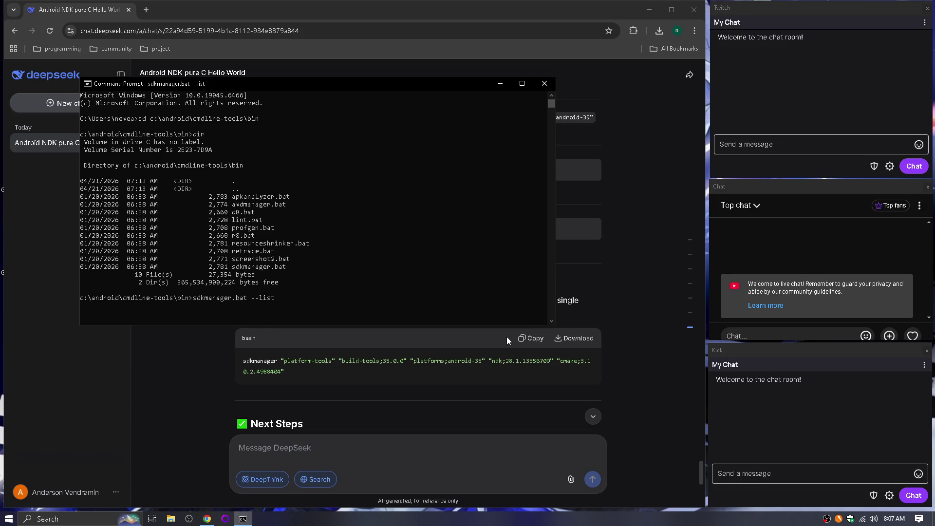
key(super+Left)
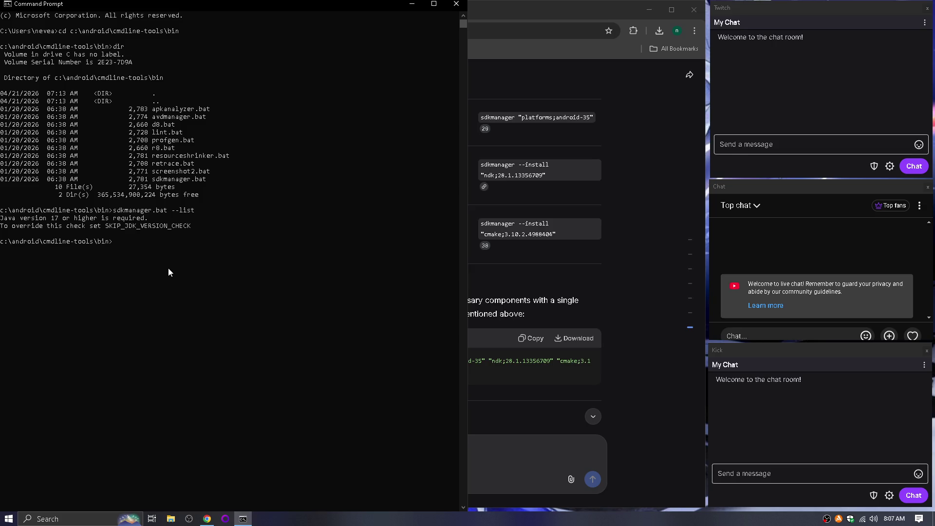
Set SKIP_JDK_VERSION_CHECK=1, clear the screen and rerun sdkmanager.bat --list.
mouse_move(190, 228)
mouse_down()
mouse_move(73, 228)
mouse_move(122, 228)
mouse_move(106, 227)
mouse_up()
right_click(110, 234)
text(set)
right_click(154, 261)
text(=1)
key(Return)
text(cls)
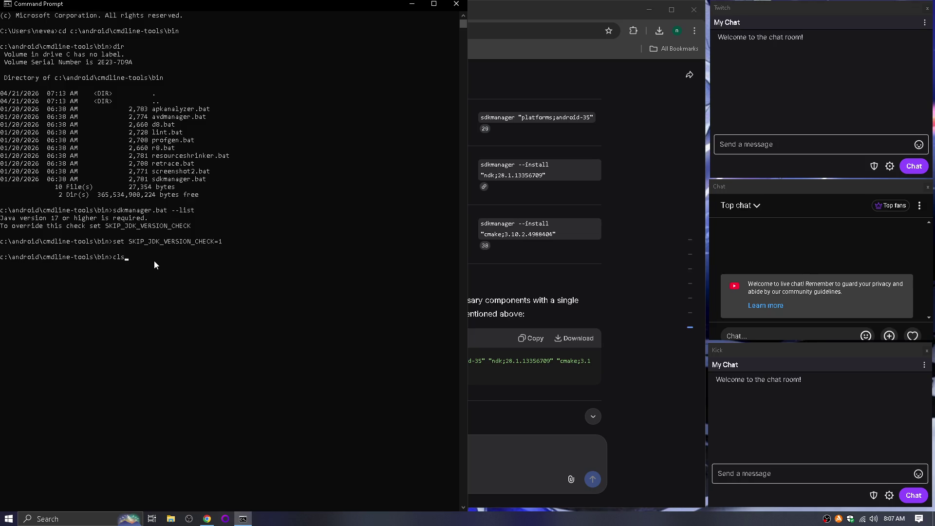
key(Return)
key(Up)
key(Up)
key(Up)
key(Return)
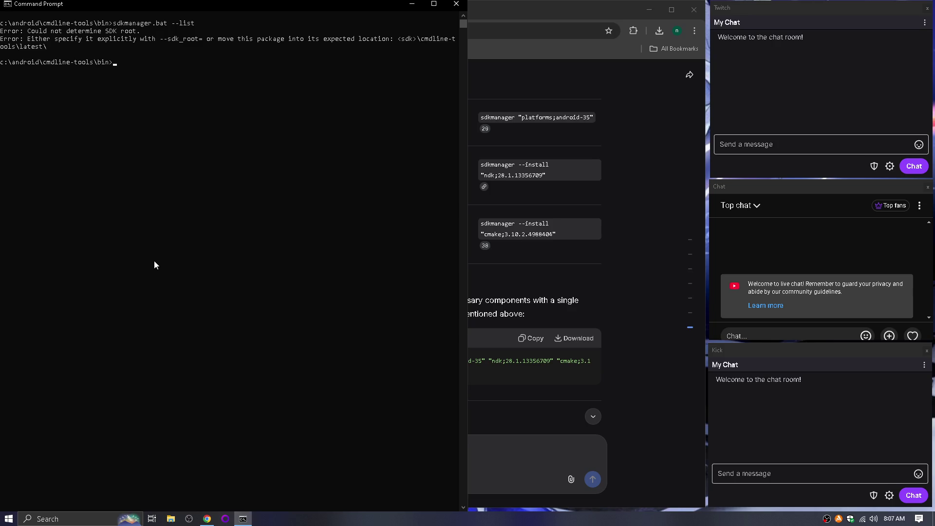
Rerun sdkmanager.bat with --sdk_root=c:\android added before --list.
key(Up)
key(Left)
key(Left)
key(Left)
text(--sdk_)
text(root=c)
text(:\android)
key(Return)
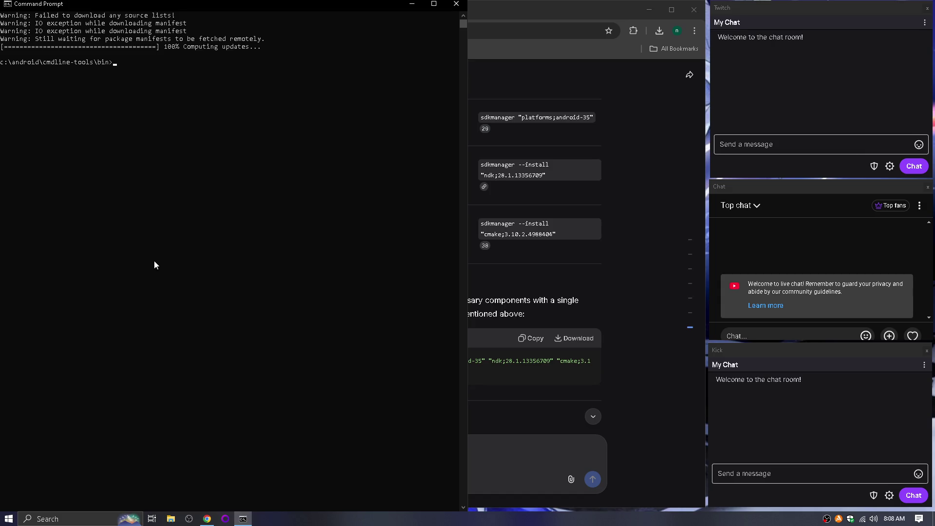
Change the antivirus shield settings and run the sdkmanager package listing again.
click(839, 519)
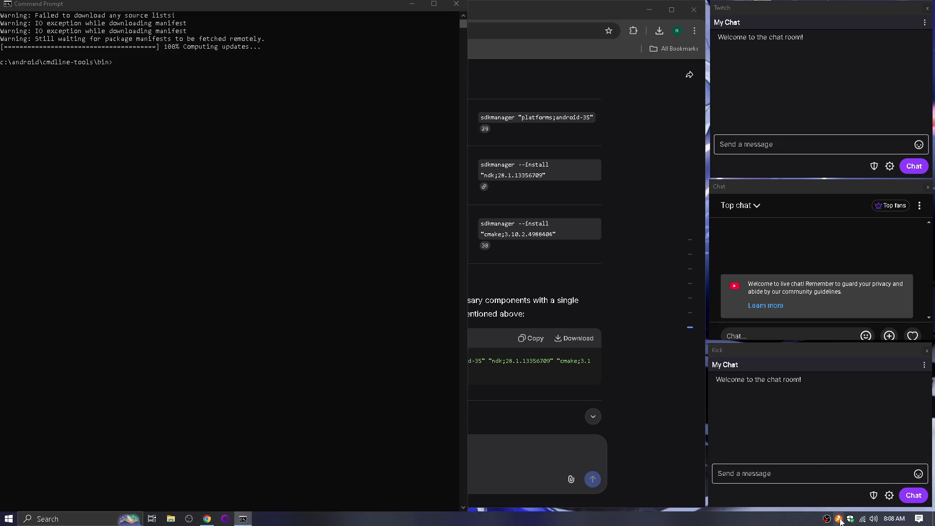
mouse_move(845, 458)
click(801, 465)
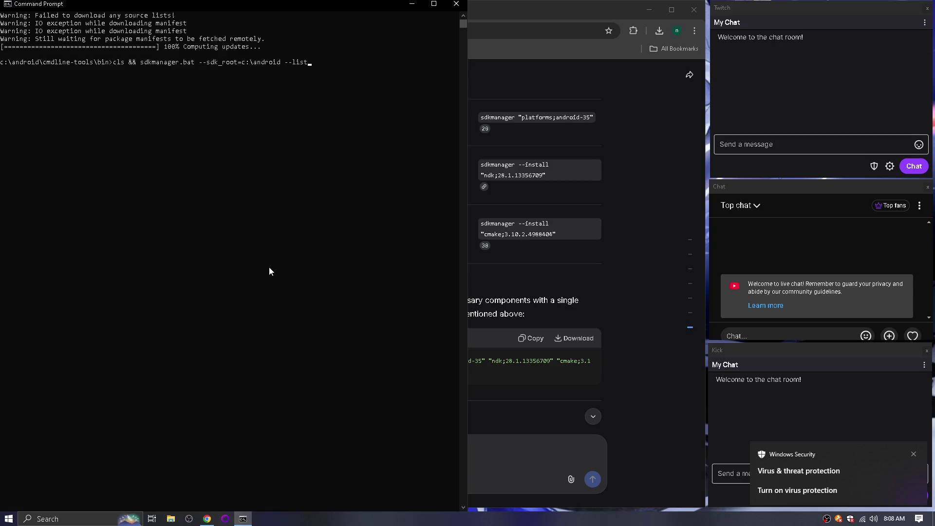
click(230, 62)
text(cls && sdkmanager.bat --sdk_root=c:\android --list)
key(Return)
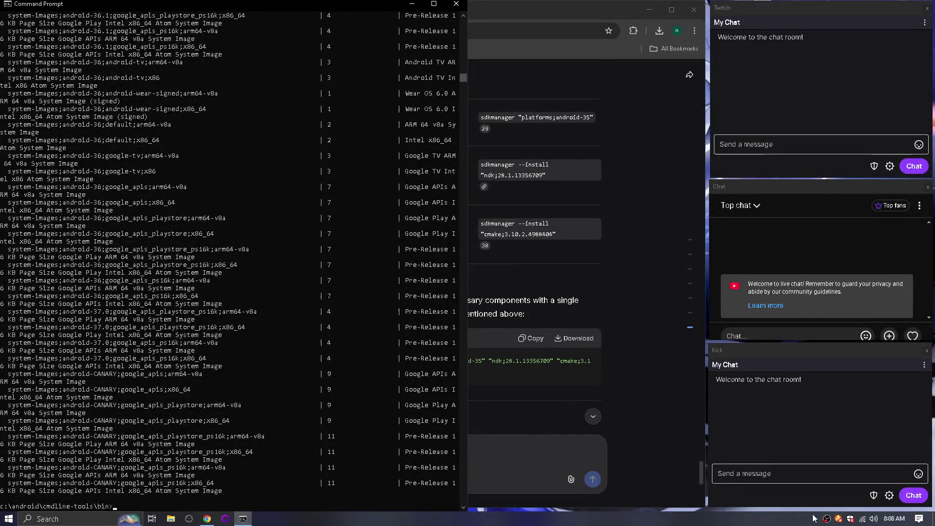
right_click(840, 520)
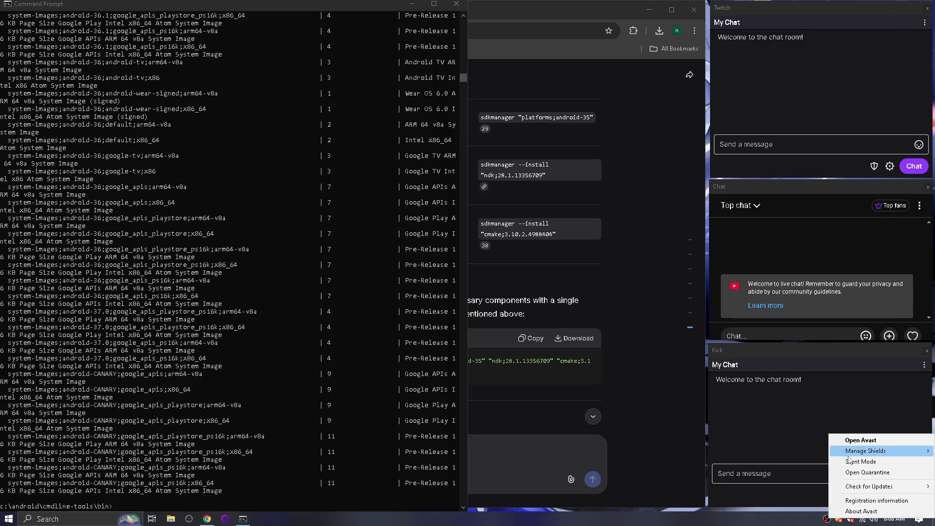
key(Escape)
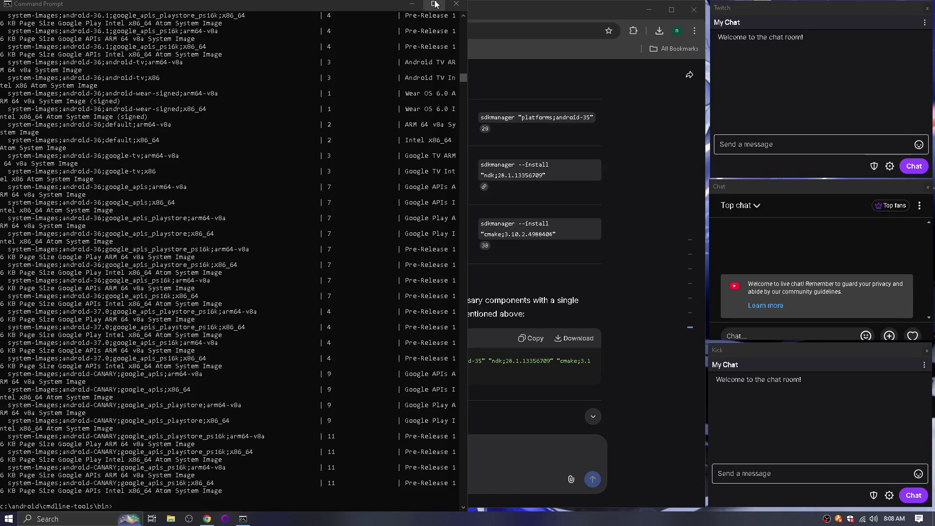
Maximize Command Prompt to view the Available Packages table, then return to DeepSeek.
click(434, 4)
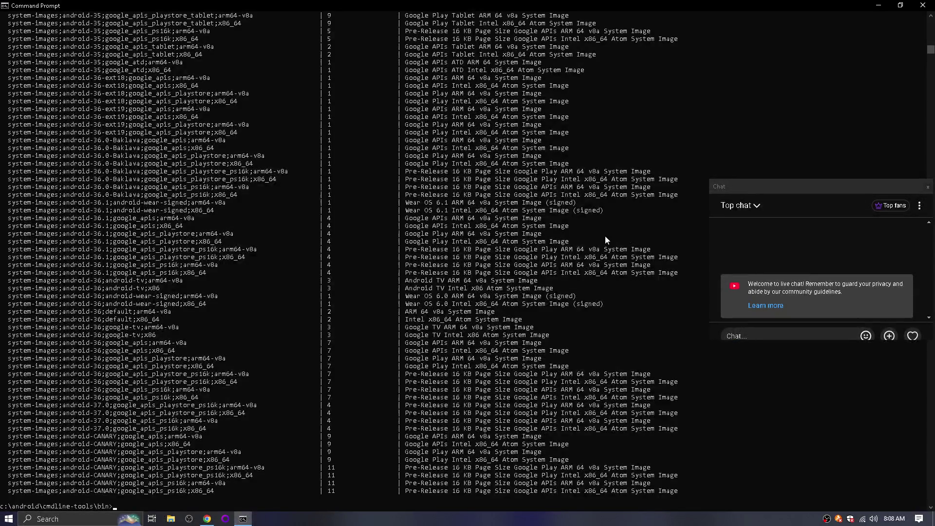
scroll(262, 406, up, 20)
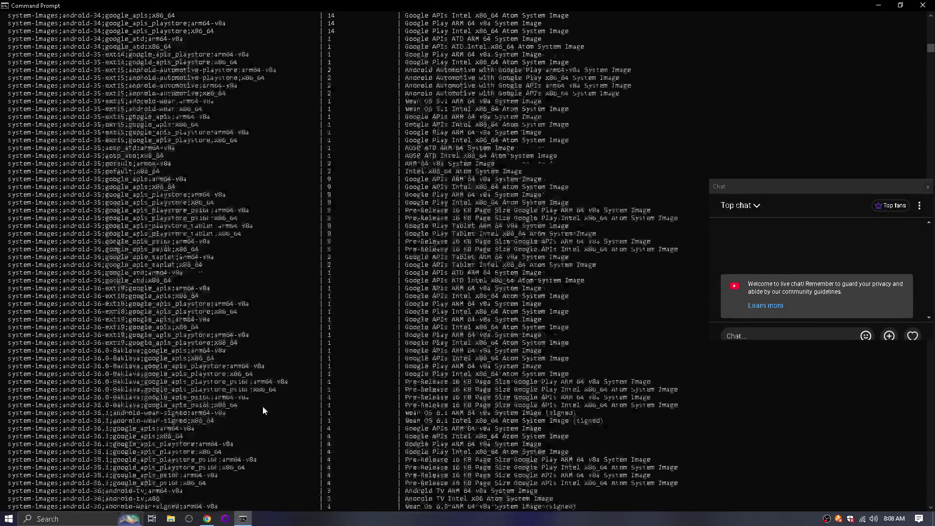
scroll(262, 399, up, 20)
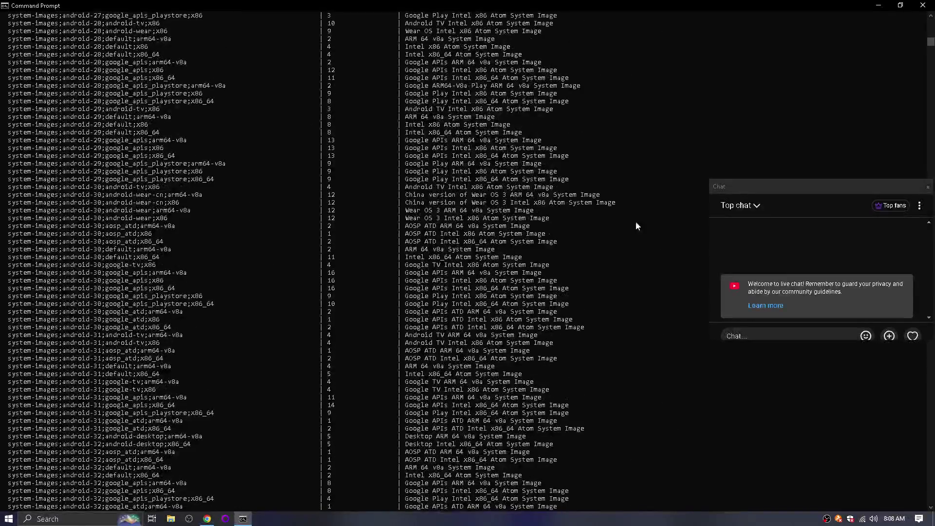
scroll(522, 183, up, 20)
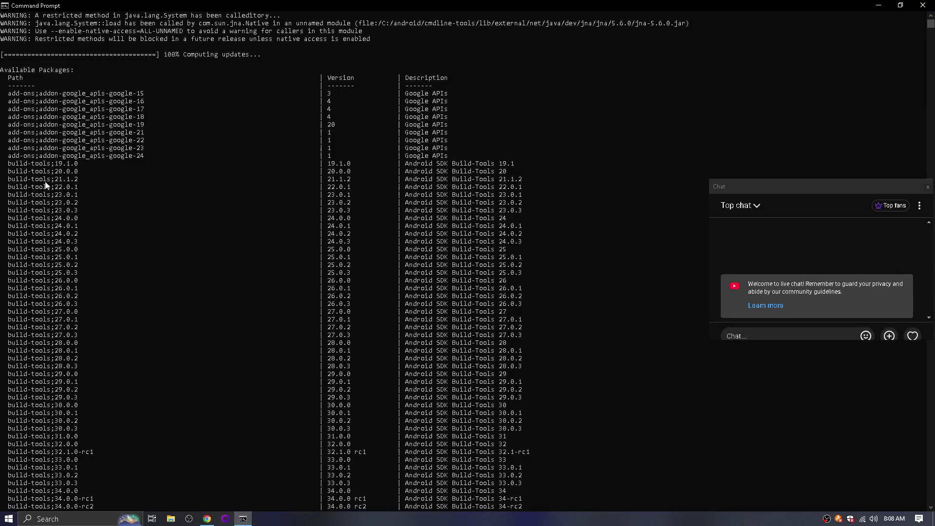
key(alt+Tab)
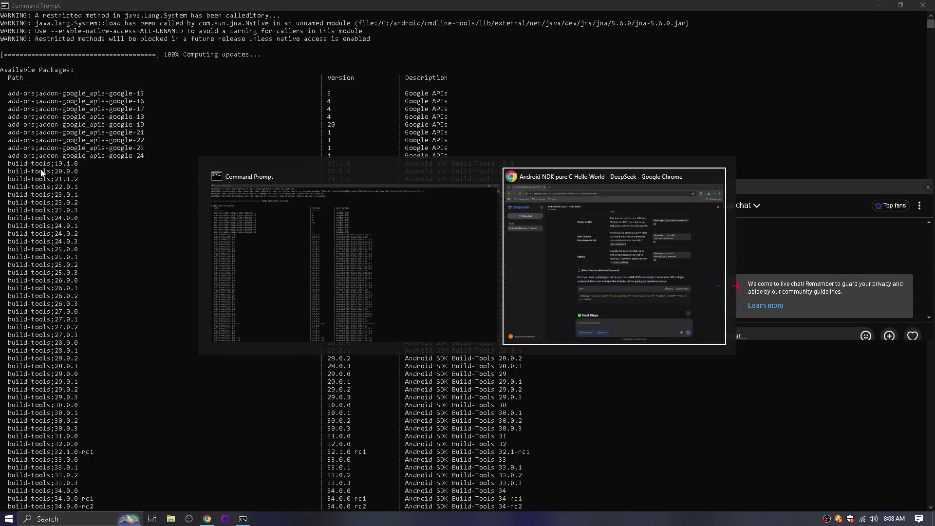
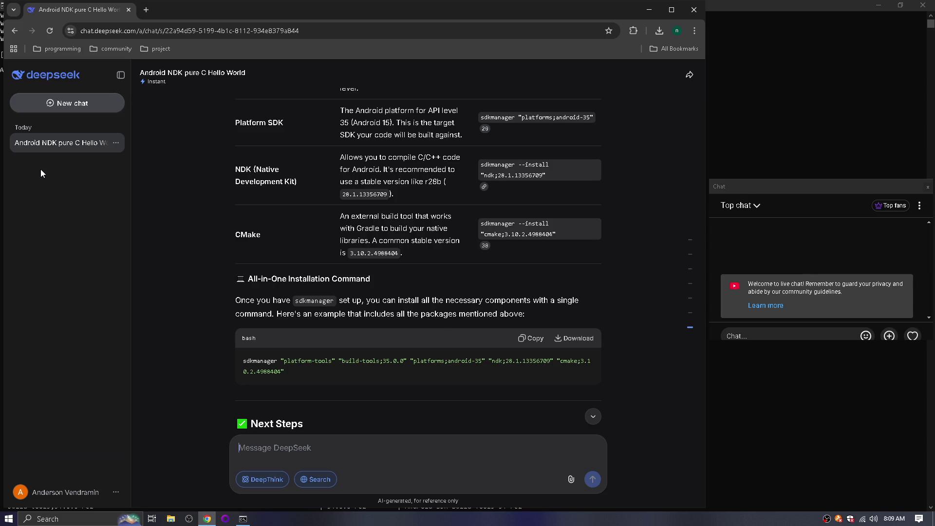
Review DeepSeek's sdkmanager package table, then switch to the Command Prompt package listing.
scroll(328, 254, up, 7)
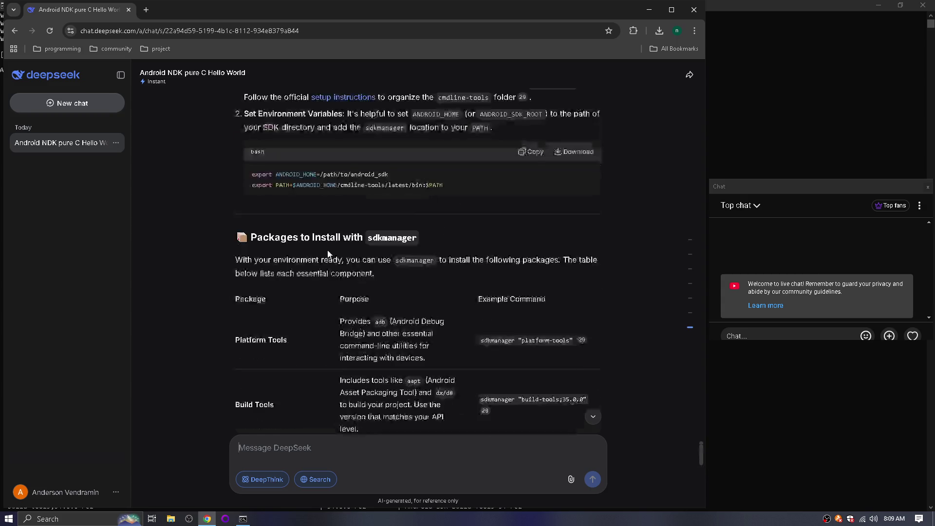
scroll(327, 254, down, 3)
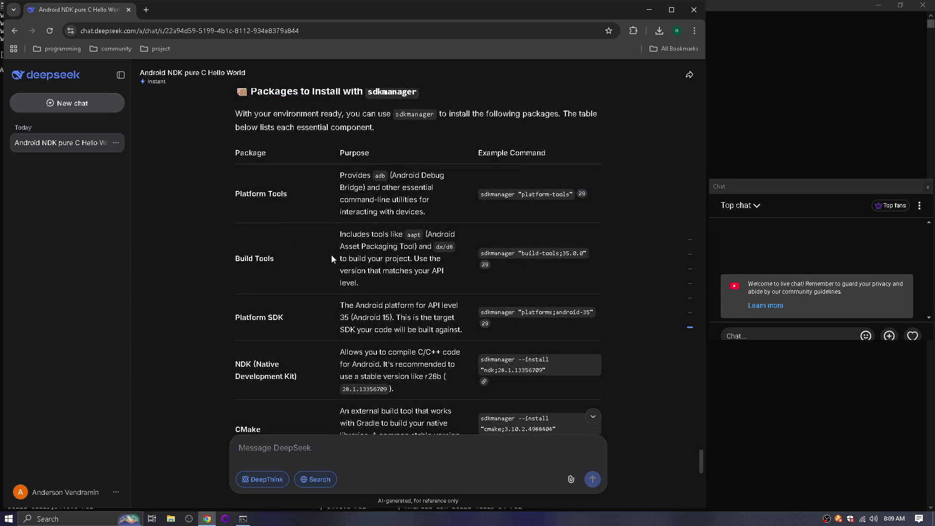
key(alt+Tab)
scroll(190, 285, down, 20)
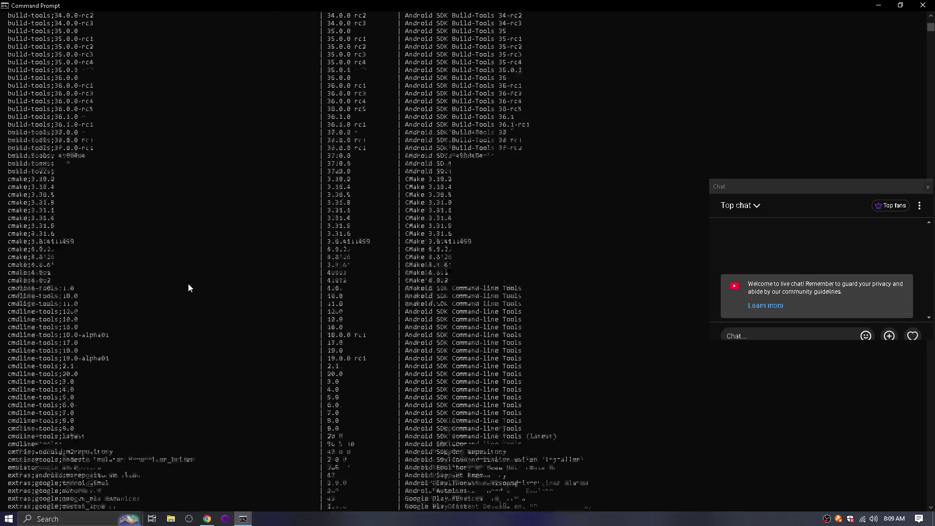
Copy platform-tools from the sdkmanager list into a new Notepad note, wrapped in double quotes.
scroll(189, 287, down, 15)
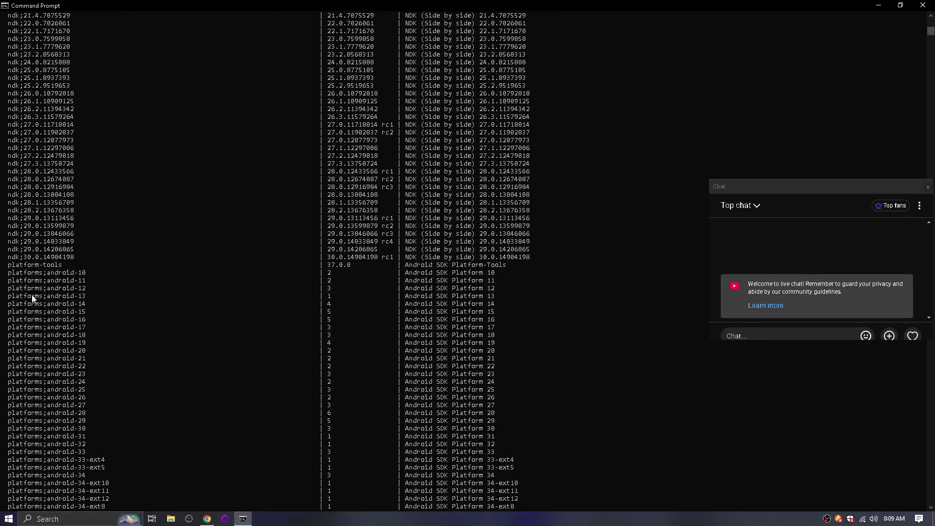
drag(63, 267, 8, 271)
key(ctrl+c)
key(super)
text(cmd)
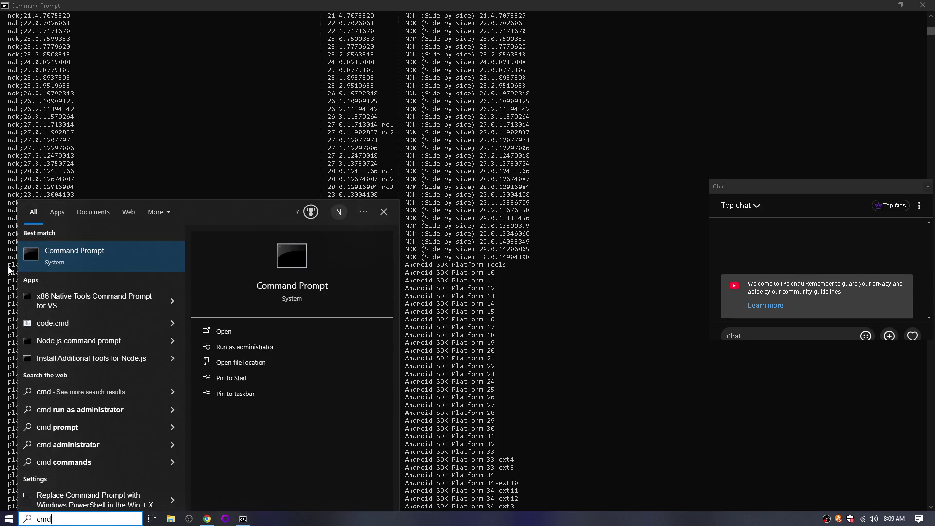
key(BackSpace)
key(BackSpace)
key(BackSpace)
text(notepad)
key(Return)
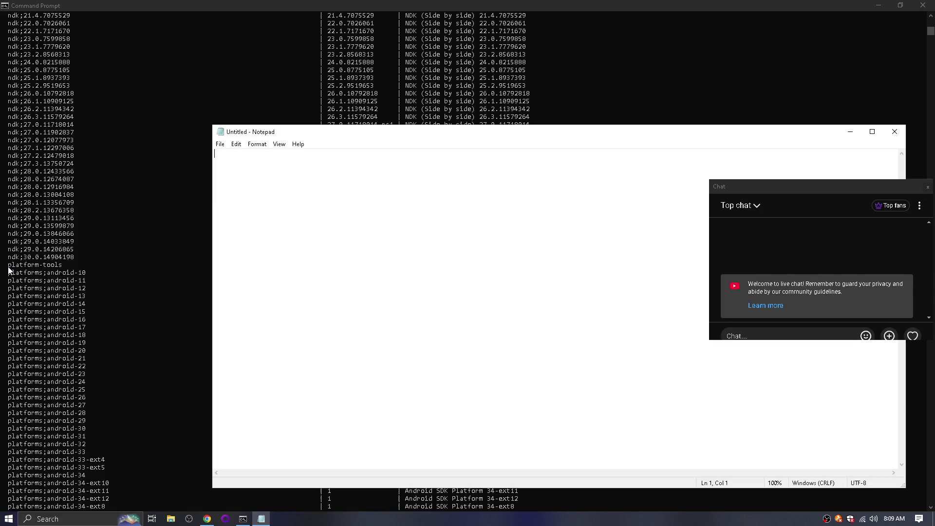
key(ctrl+v)
key(ctrl+z)
text("")
key(Left)
key(ctrl+v)
Add "build-tools;35.0.0" from the console after "platform-tools" in the note.
key(alt+Tab)
key(Tab)
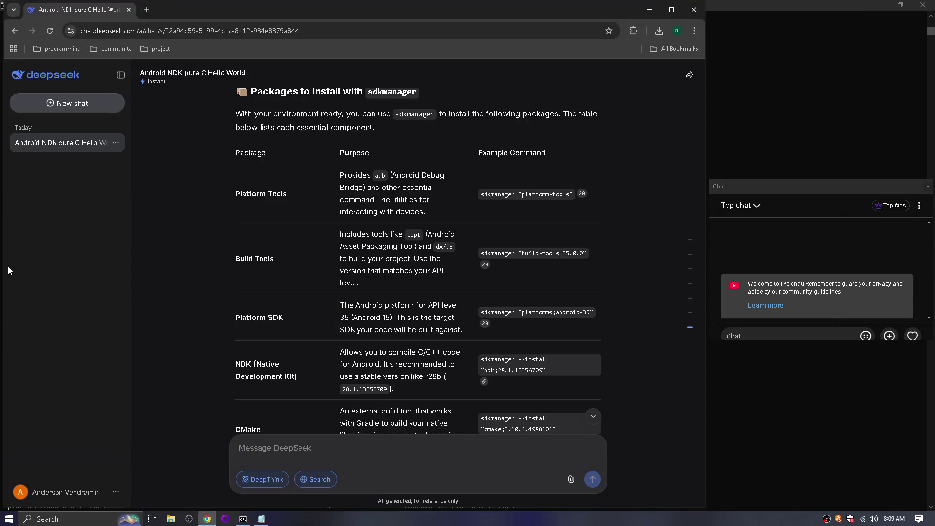
key(alt+Tab)
key(Tab)
scroll(112, 286, up, 15)
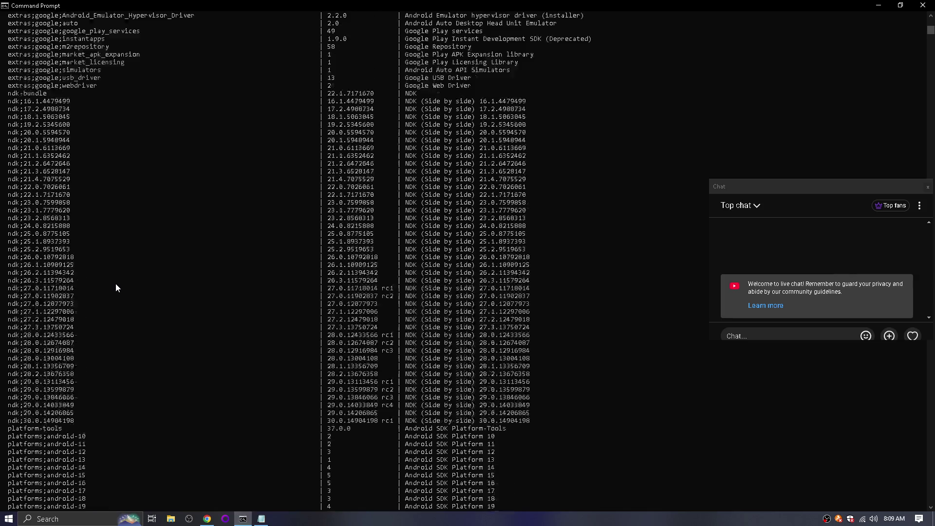
scroll(116, 287, up, 20)
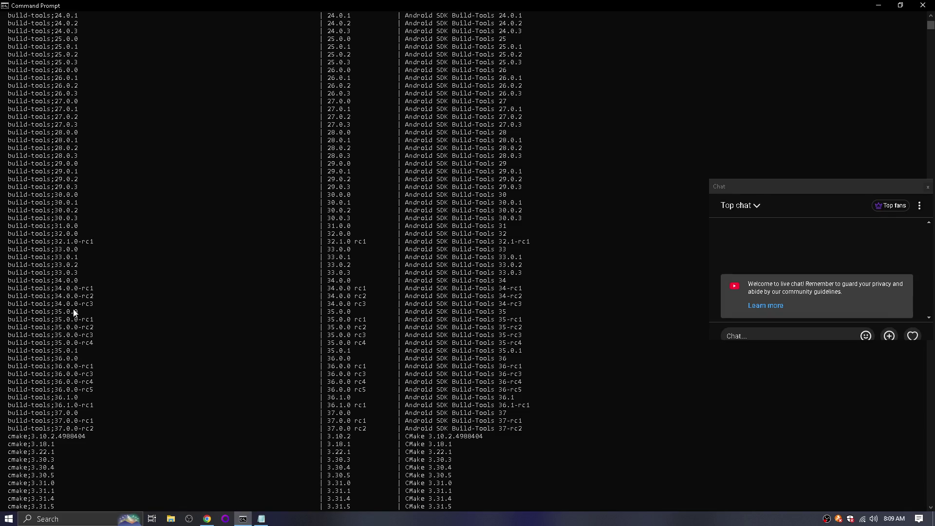
drag(78, 313, 3, 314)
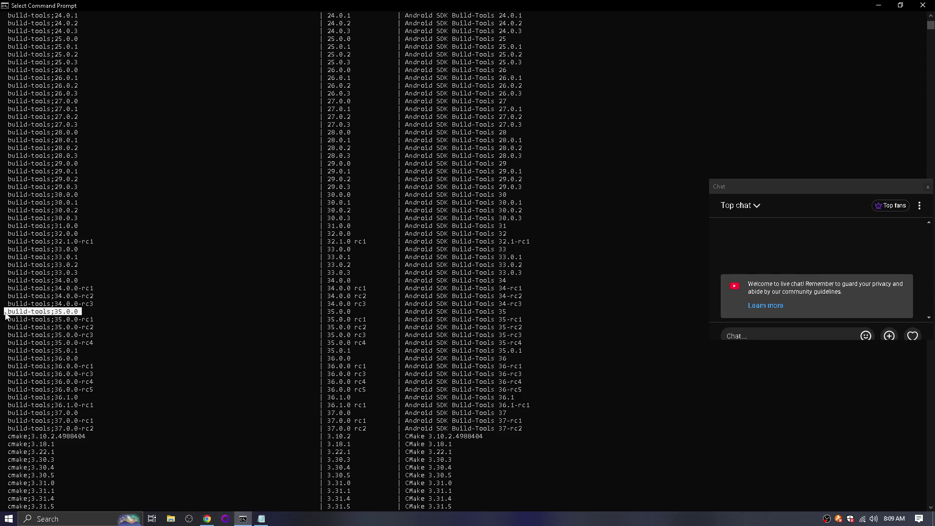
key(ctrl+c)
key(alt+Tab)
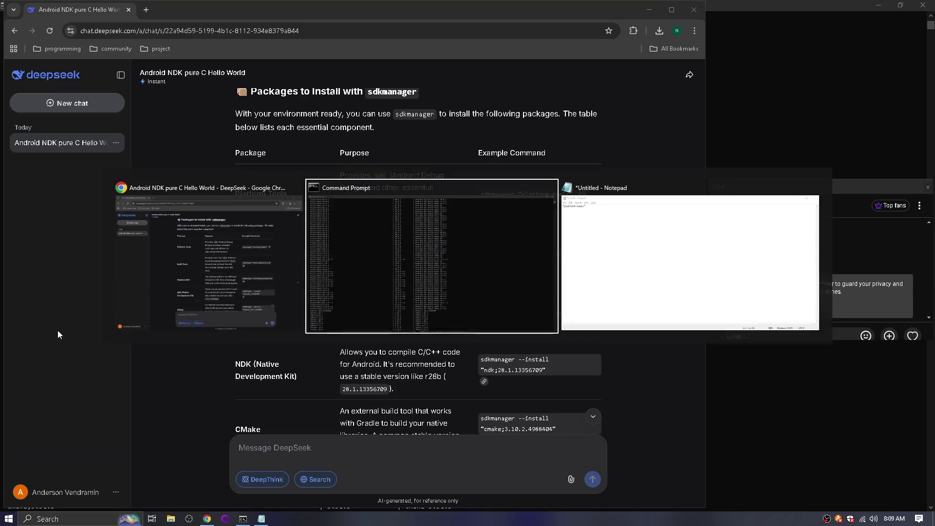
key(alt+Tab)
key(Tab)
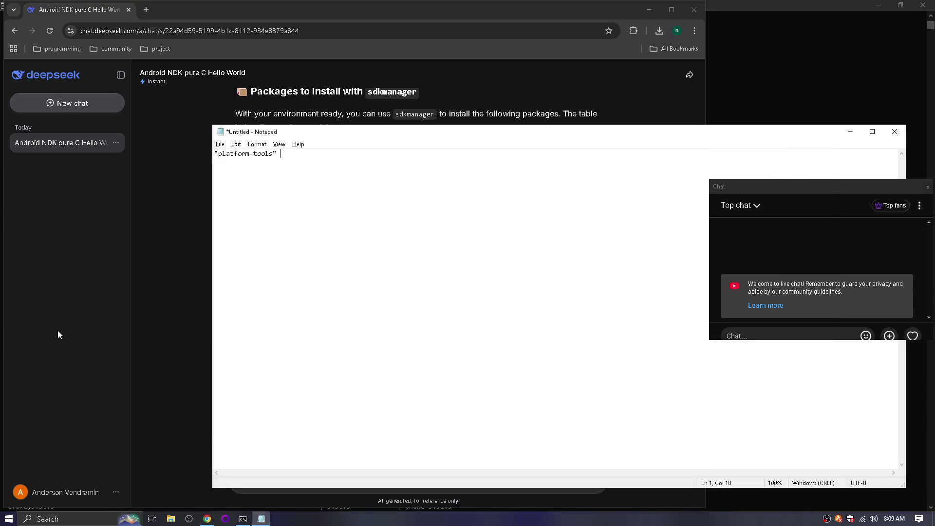
text("")
key(Left)
key(ctrl+v)
key(BackSpace)
Return to the Command Prompt package listing and scroll down to further packages.
key(alt+Tab)
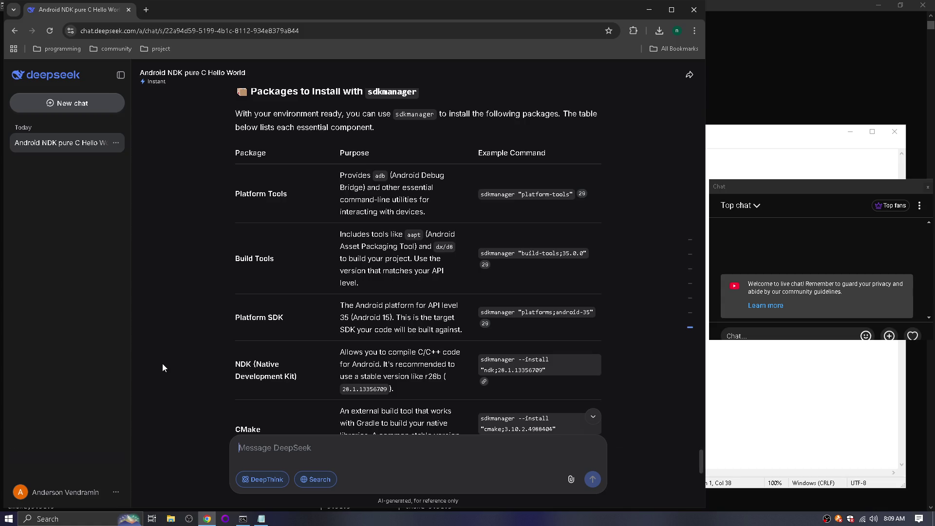
key(alt+Tab)
key(Tab)
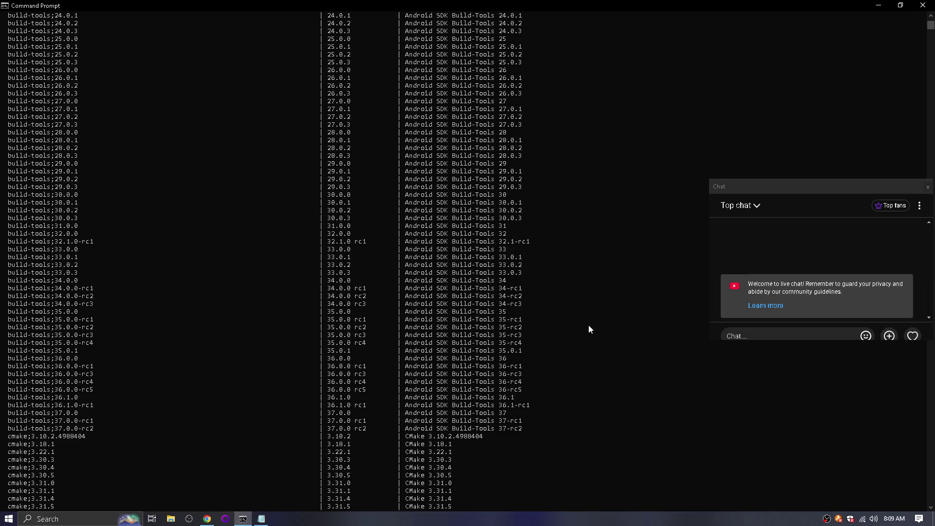
scroll(185, 309, down, 20)
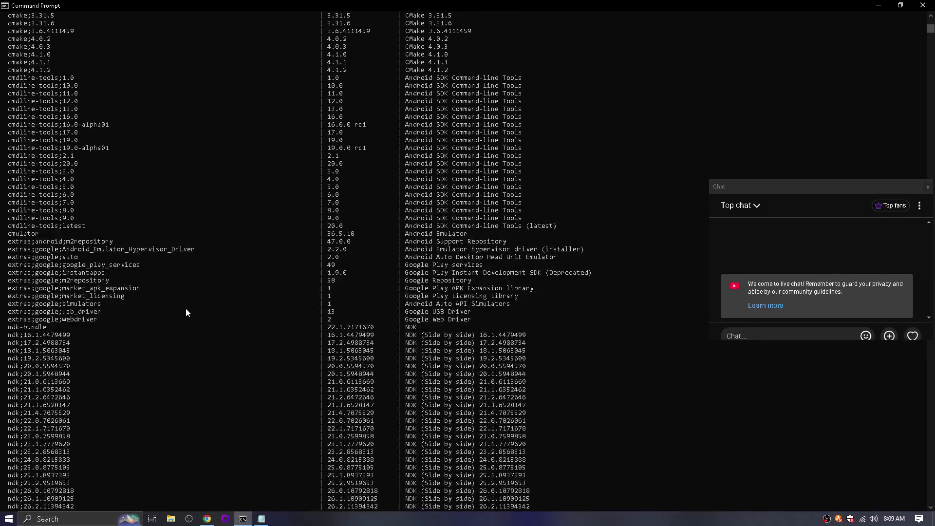
scroll(185, 312, down, 14)
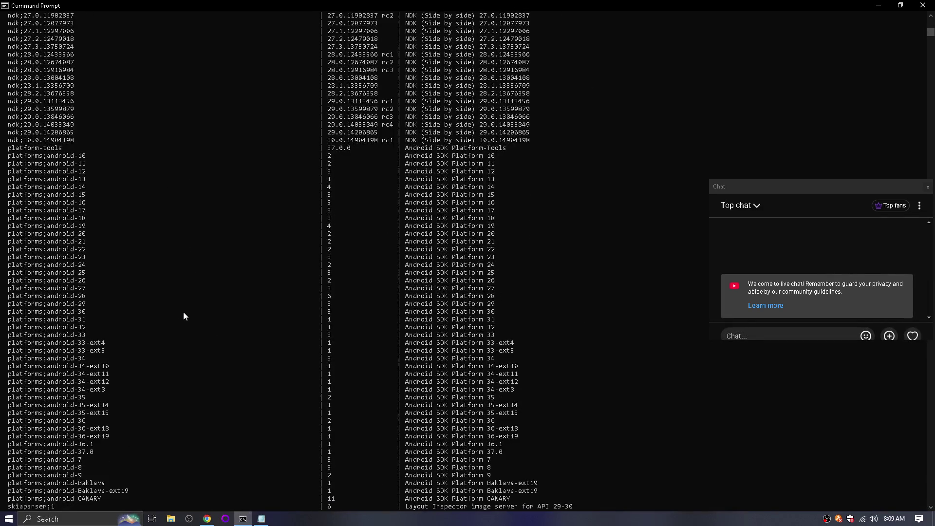
Append "platforms;android-35" in quotes to the Notepad package list.
drag(89, 398, 10, 402)
key(alt+Tab)
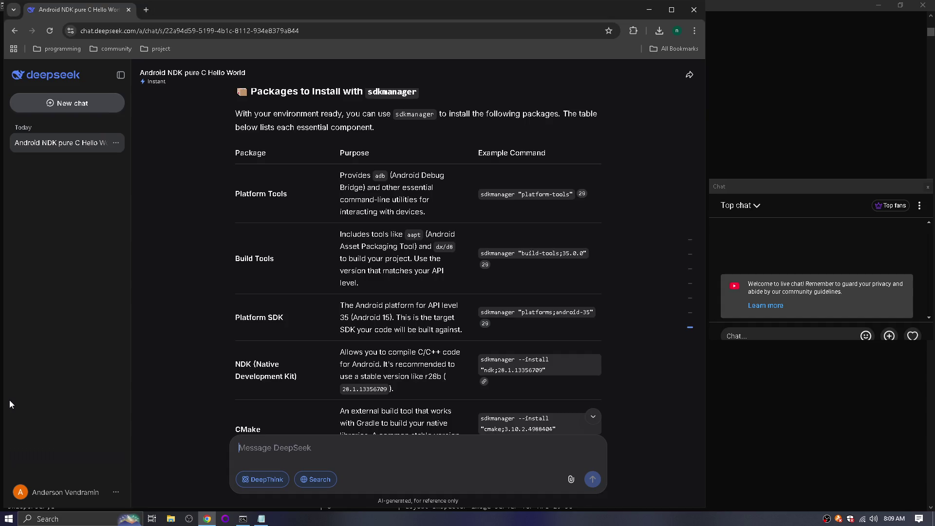
key(alt+Tab)
key(alt+Tab)
key(alt+Tab)
key(alt+Tab)
key(alt+Tab)
key(alt+Tab)
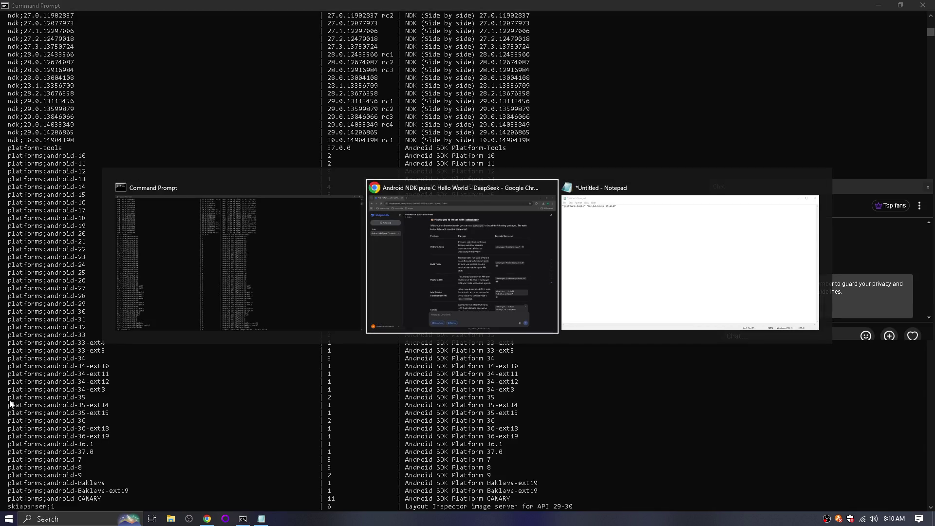
text("")
key(Left)
key(ctrl+v)
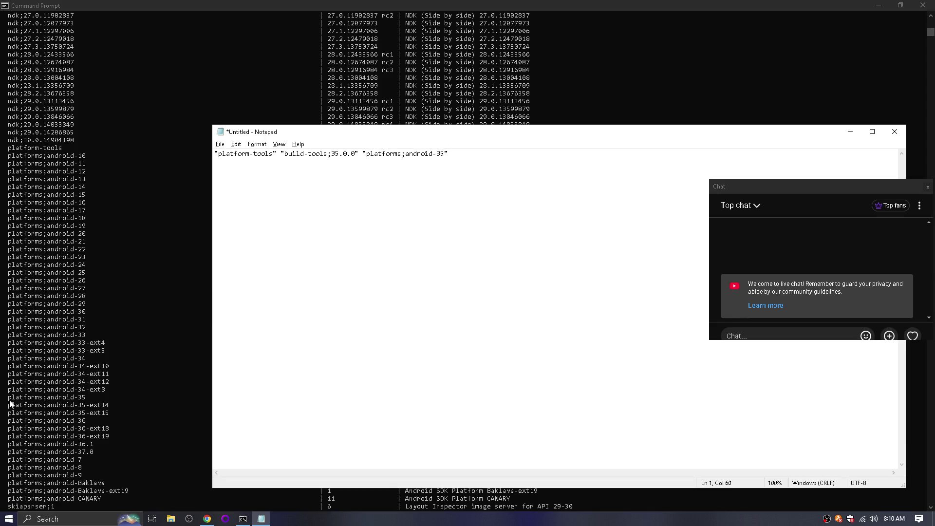
key(ctrl+s)
key(Escape)
Cycle windows back to the Command Prompt package list.
key(alt+Tab)
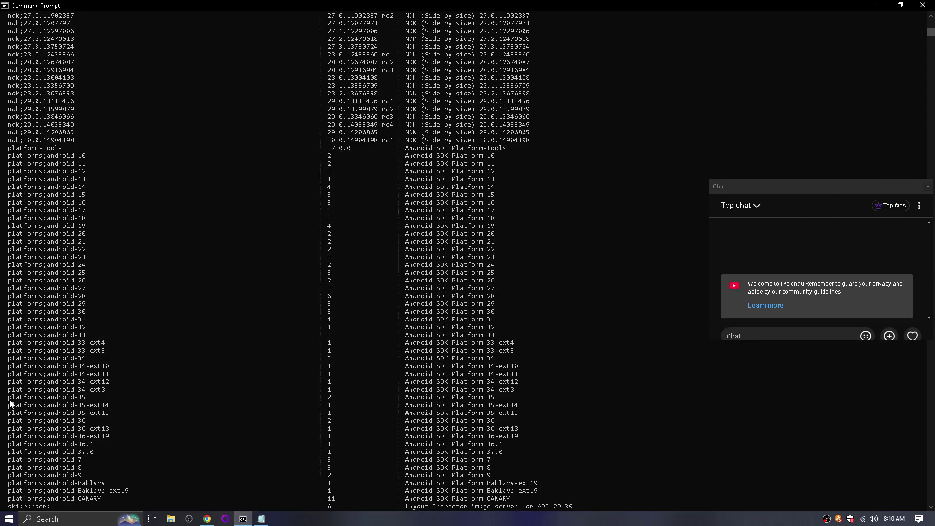
key(alt+Tab)
key(alt+Tab)
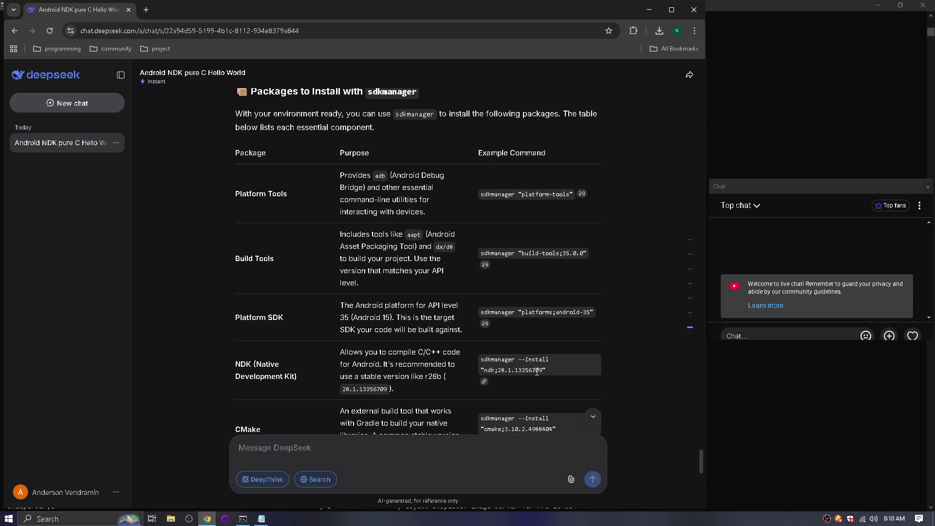
key(alt+Tab)
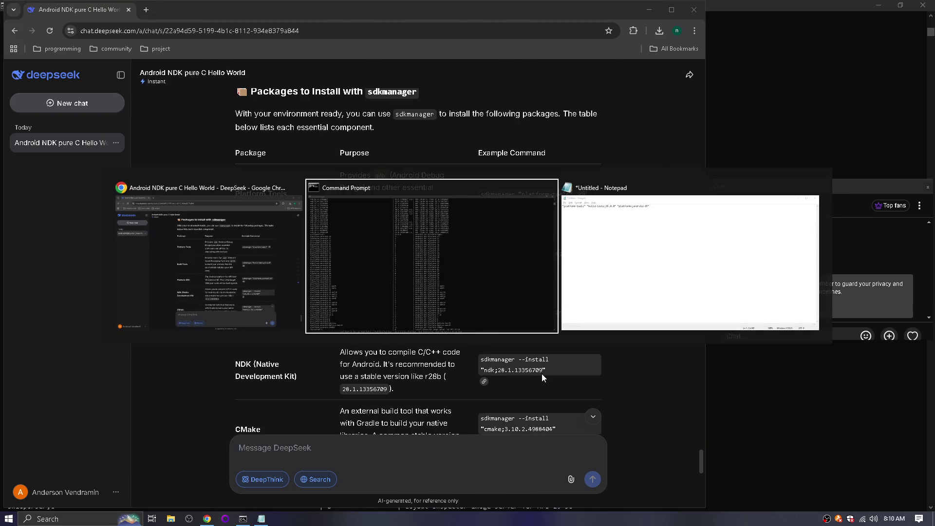
Scroll the sdkmanager list through the ndk versions, then return to the DeepSeek chat.
scroll(284, 304, up, 8)
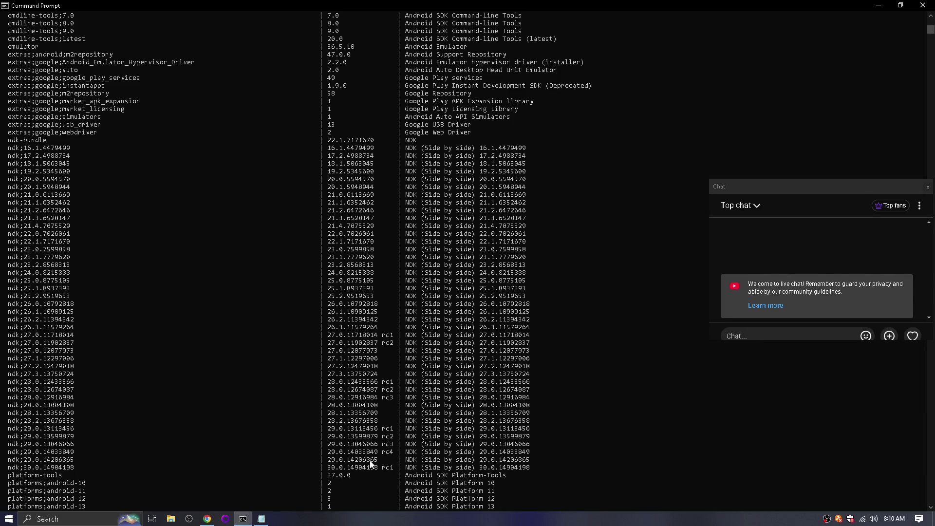
scroll(363, 381, up, 8)
scroll(362, 381, up, 20)
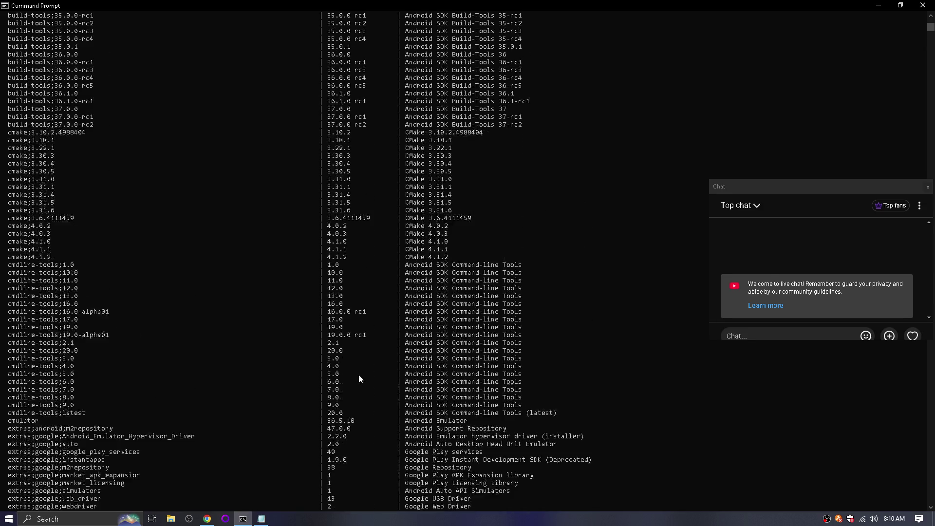
scroll(358, 374, down, 20)
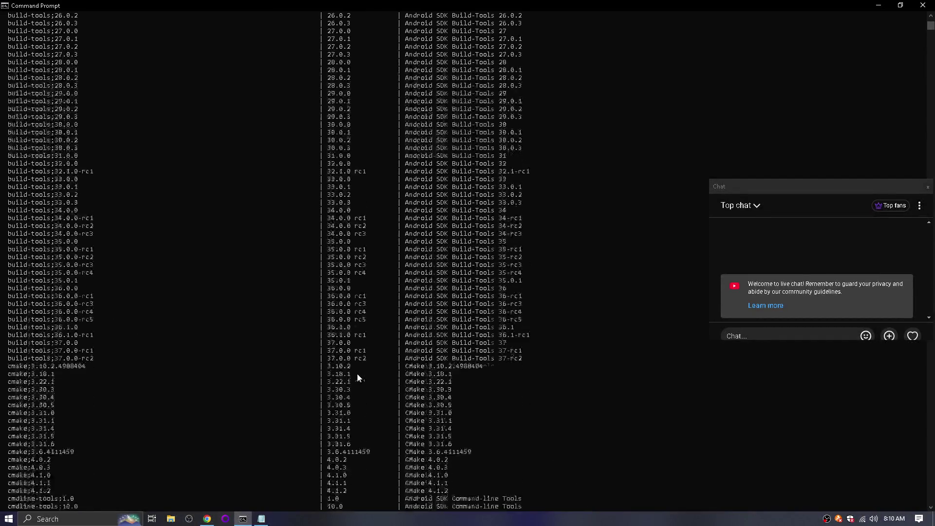
scroll(357, 376, down, 9)
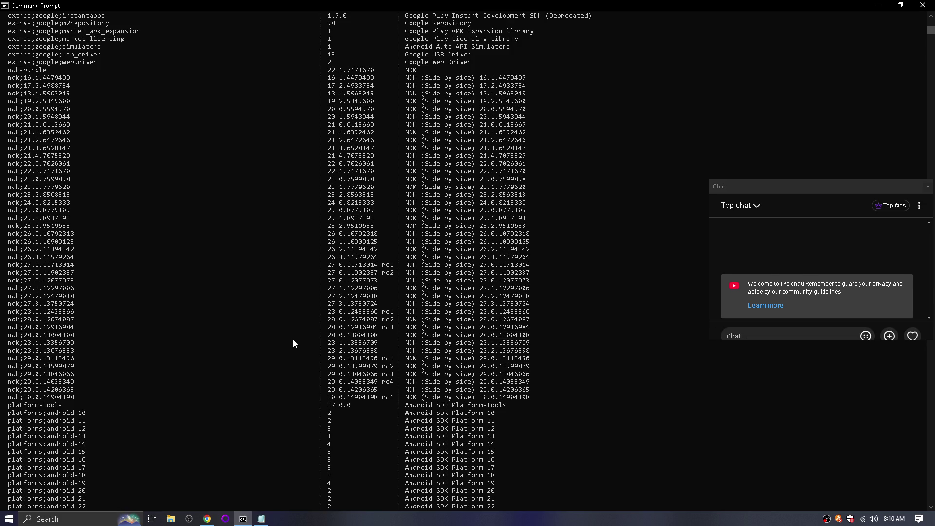
key(alt+Tab)
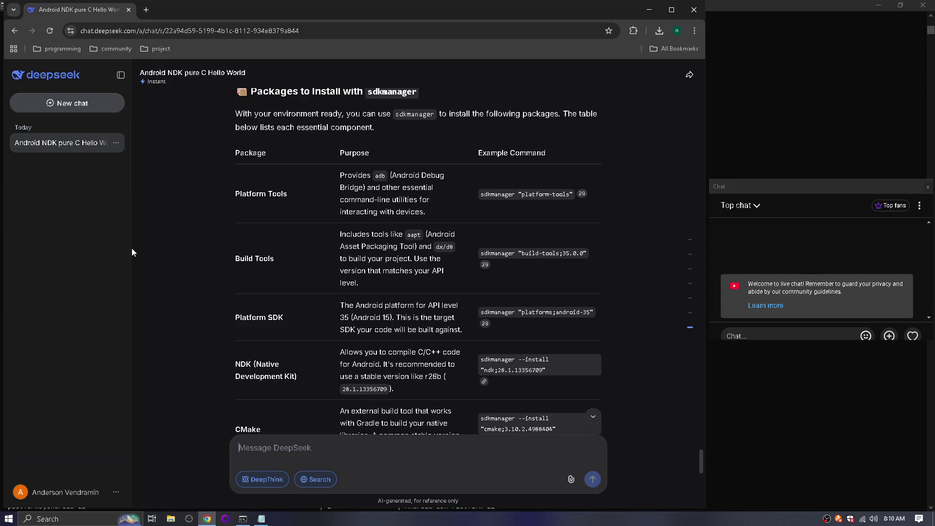
Copy ndk;30.0.14904198 from the console and paste it in quotes at the end of the Notepad list.
key(alt+Tab)
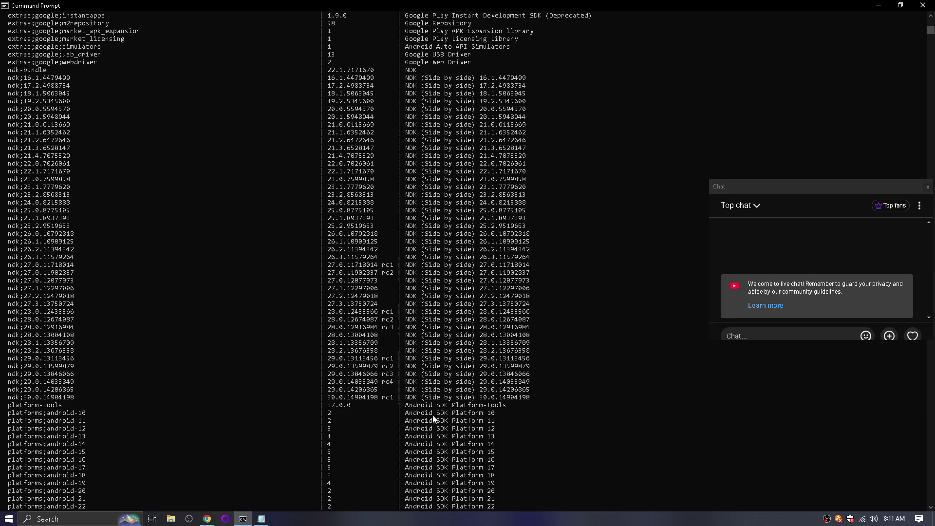
drag(74, 398, 4, 398)
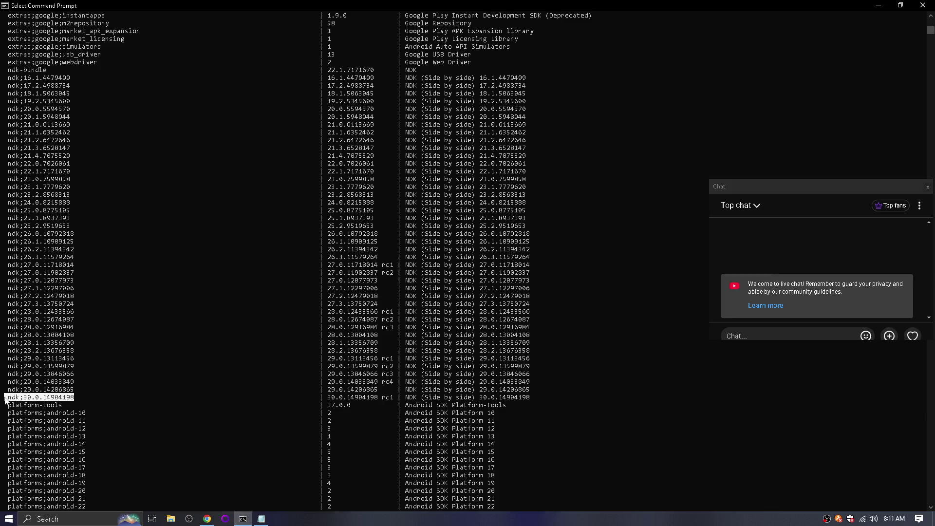
right_click(12, 400)
key(alt+Tab)
key(alt+Tab)
key(alt+Tab+Tab)
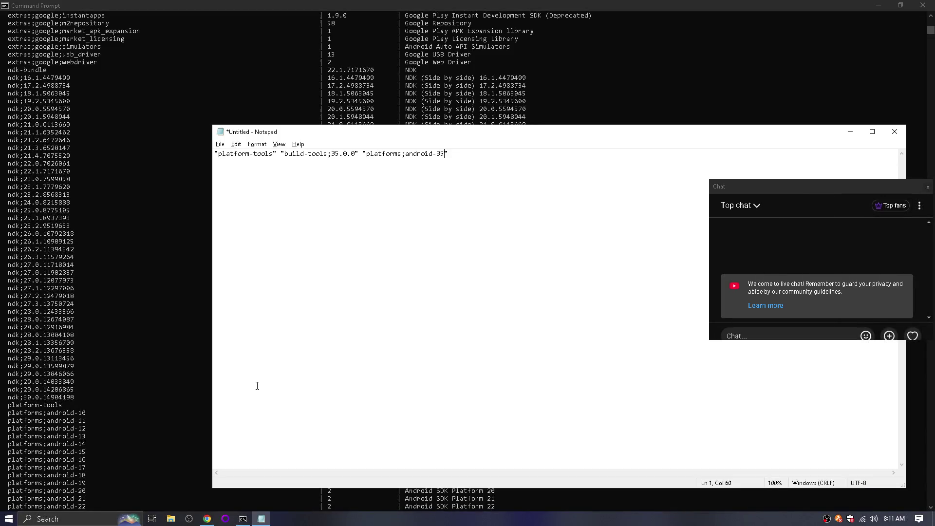
text("")
key(ctrl+v)
key(alt+Tab)
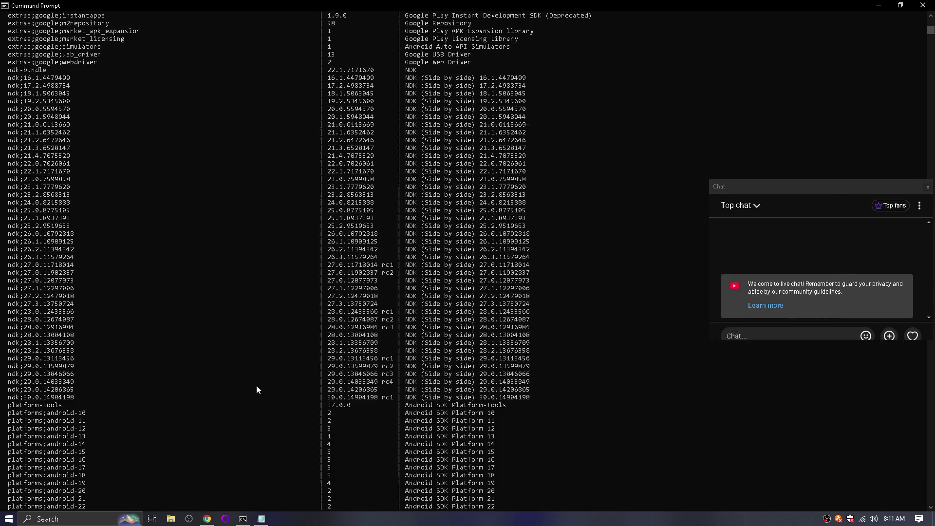
key(alt+Tab+Tab)
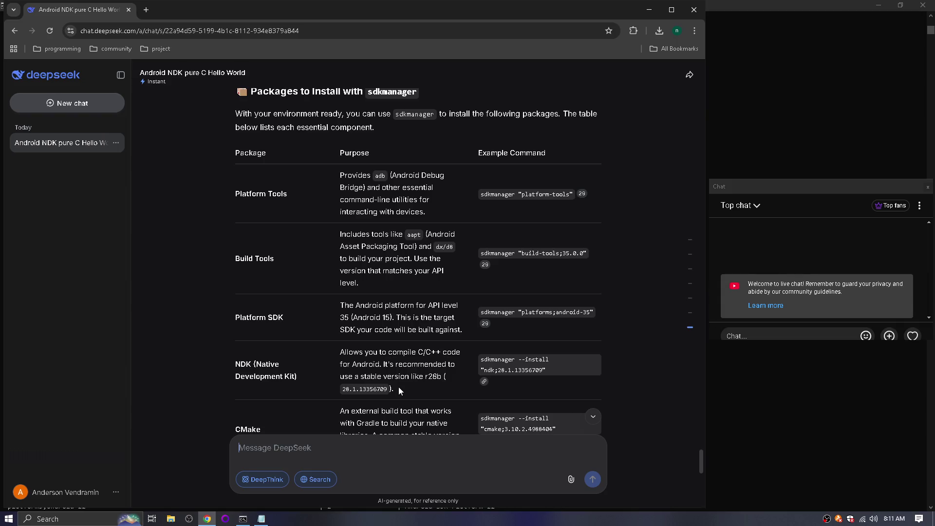
key(alt+Tab+Tab)
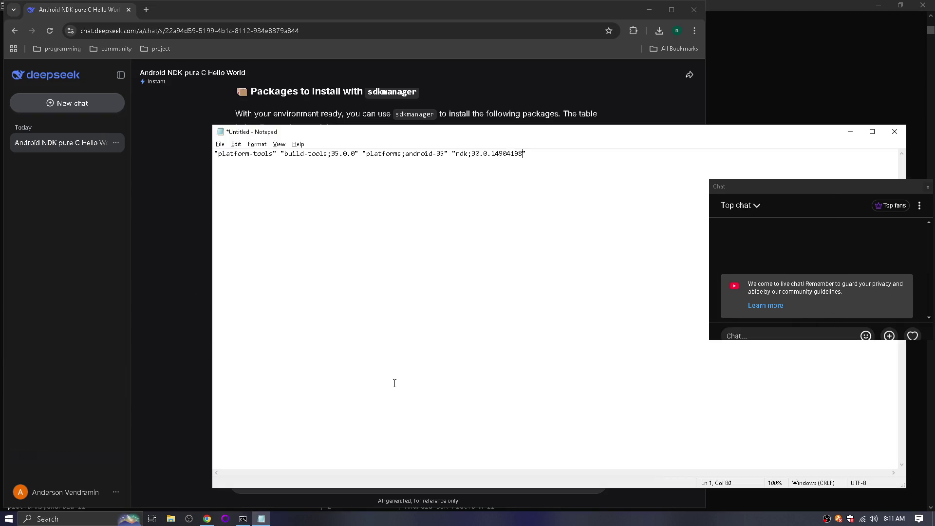
Send DeepSeek "i dont use cmake. is this enough?" followed by the four-package list from Notepad.
key(alt+Tab)
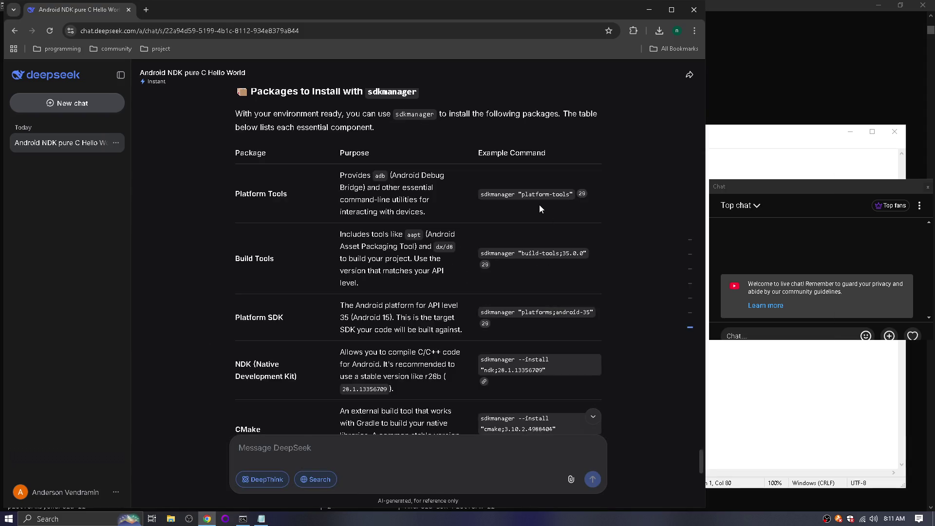
scroll(561, 366, down, 4)
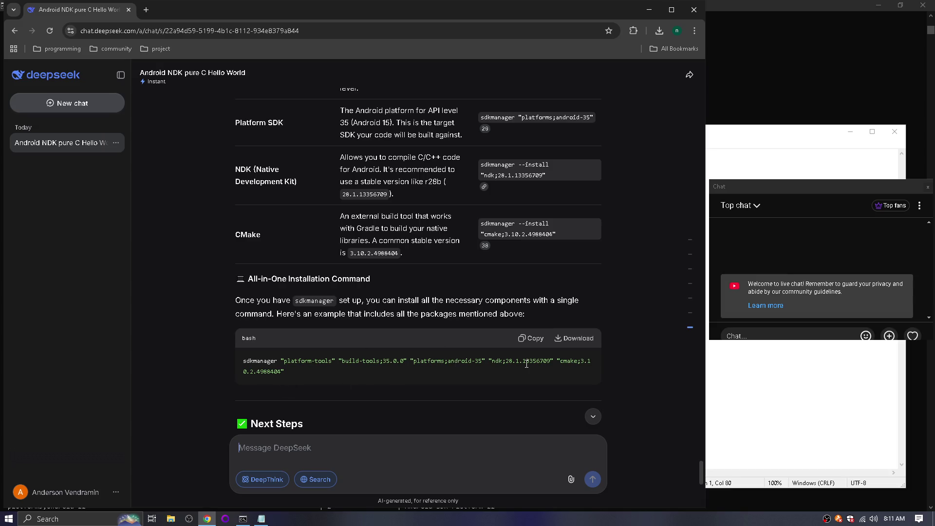
key(alt+Tab)
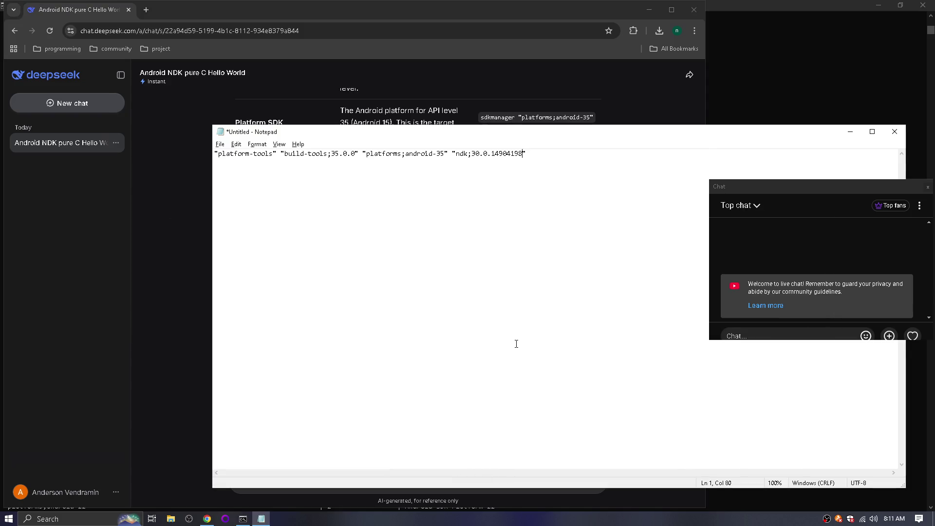
key(ctrl+a)
key(ctrl+c)
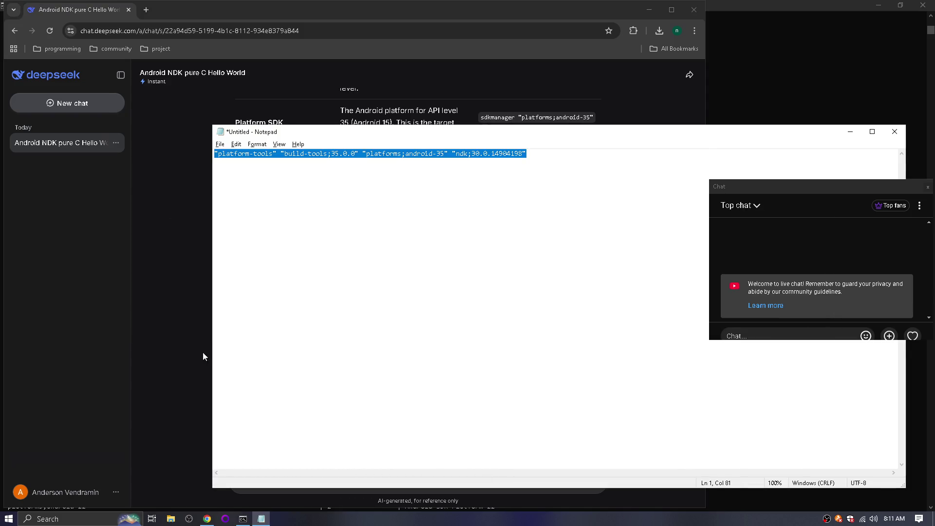
click(203, 356)
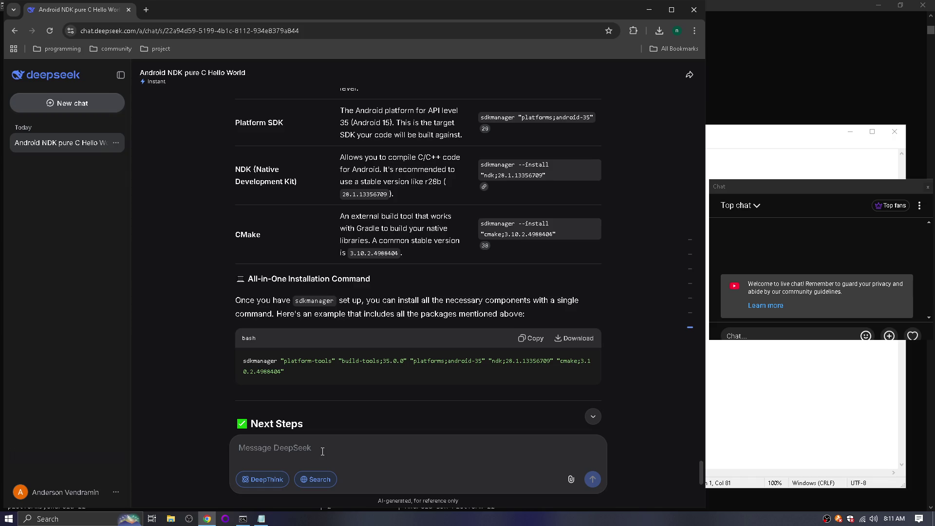
text(i dont use cmake. )
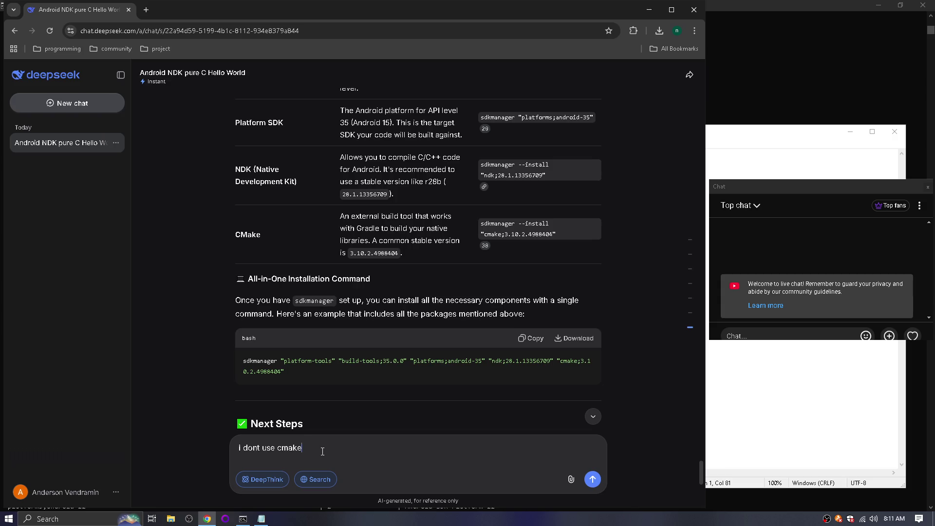
text(is this enoug)
text(h?)
key(ctrl+v)
key(Return)
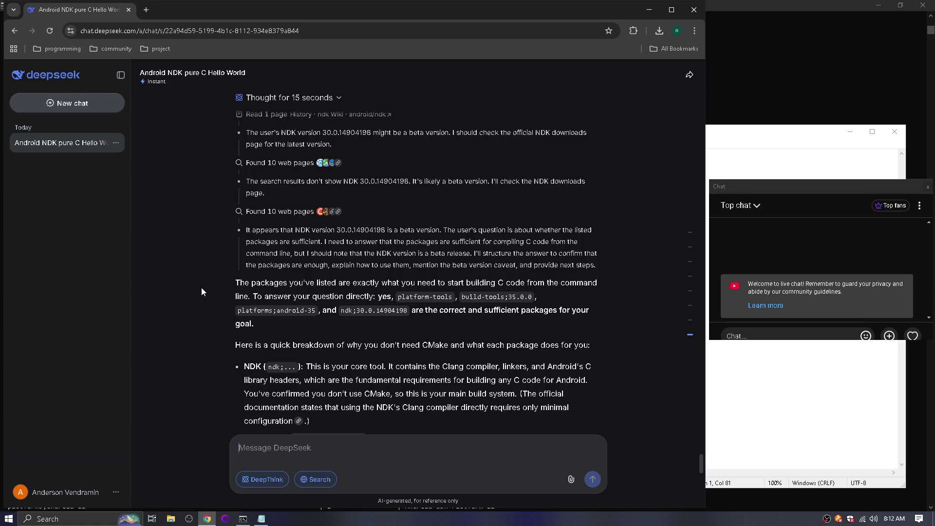
Read DeepSeek's reply warning that NDK 30.0.14904198 is pre-release, then switch to Command Prompt.
scroll(424, 322, down, 5)
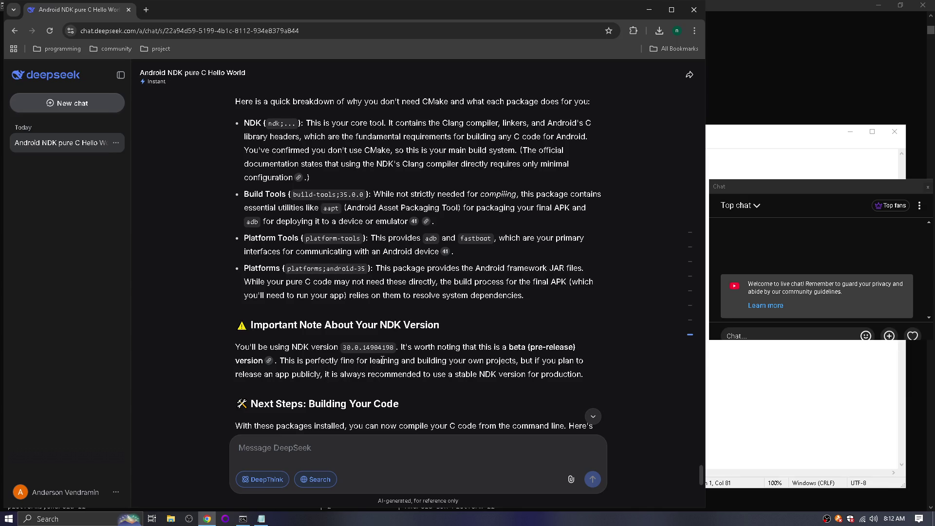
key(alt+Tab)
key(alt+Tab)
key(alt+Tab)
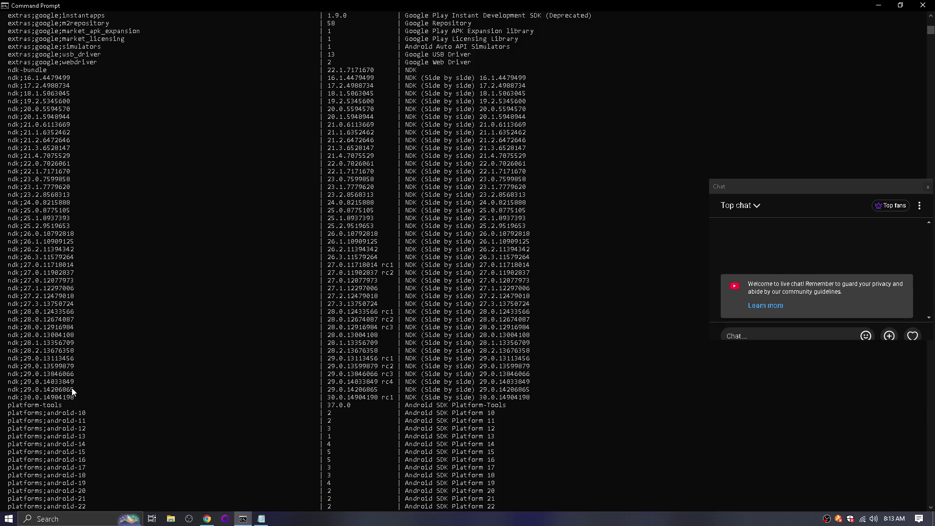
Ask DeepSeek "is this better ndk;29.0.14206865 doesnt have roX" using the version copied from the console.
mouse_move(75, 390)
mouse_down()
mouse_move(6, 384)
mouse_move(10, 393)
mouse_up()
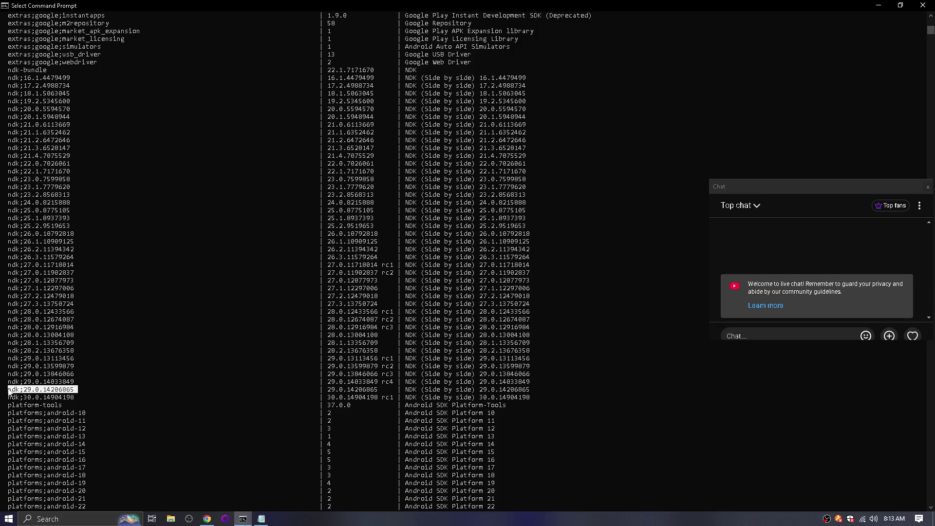
key(ctrl+c)
key(alt+Tab)
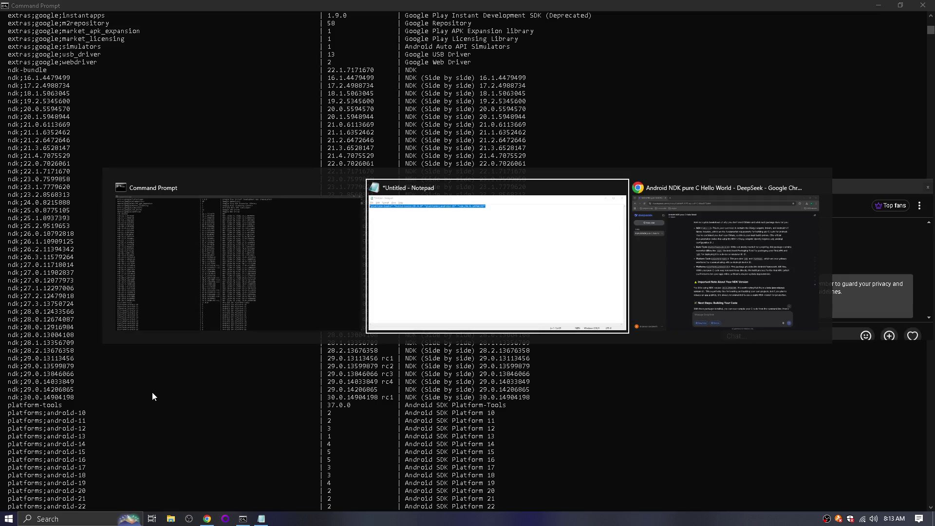
key(alt+Tab)
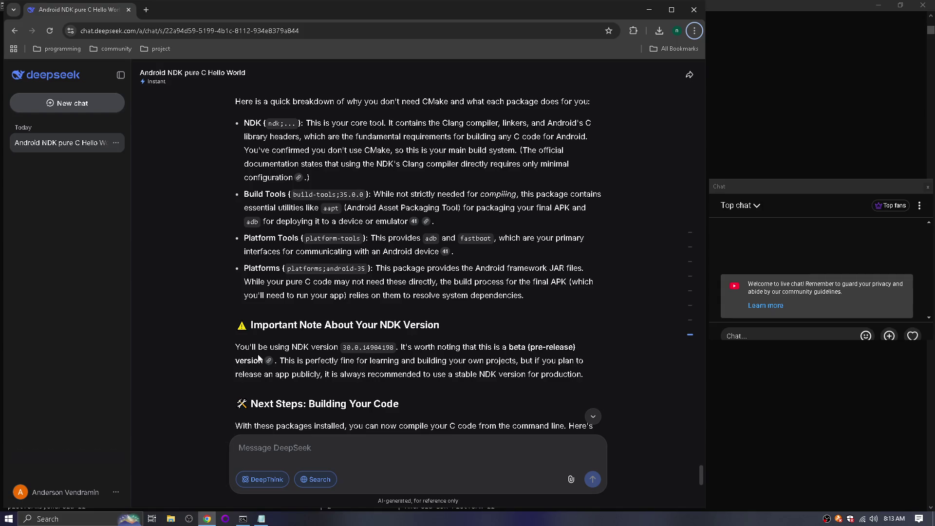
click(371, 452)
text(is this better?)
key(ctrl+v)
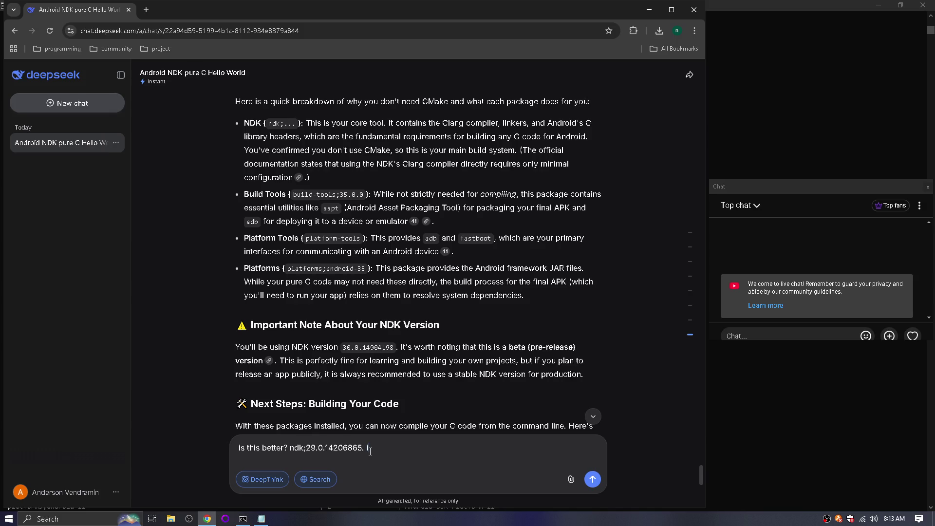
text(doesnt have r)
text(o)
text(X)
key(Return)
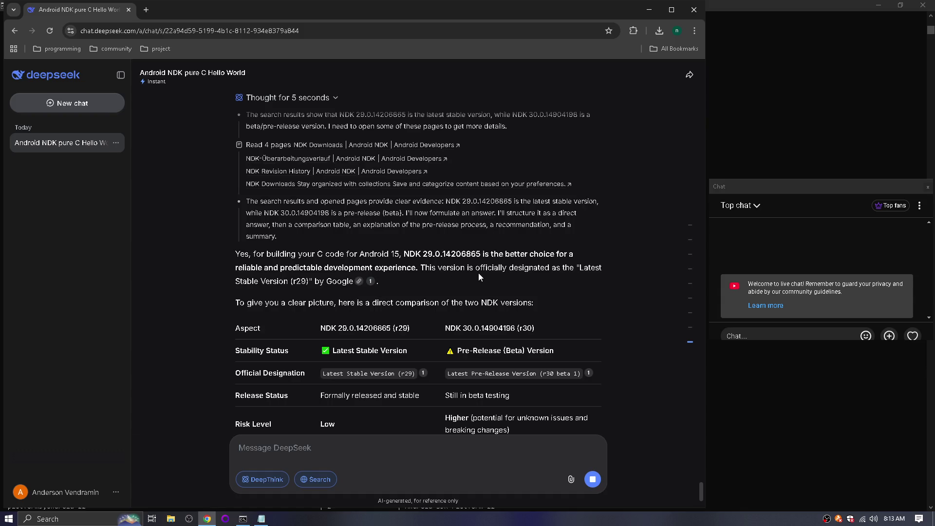
key(alt+Tab)
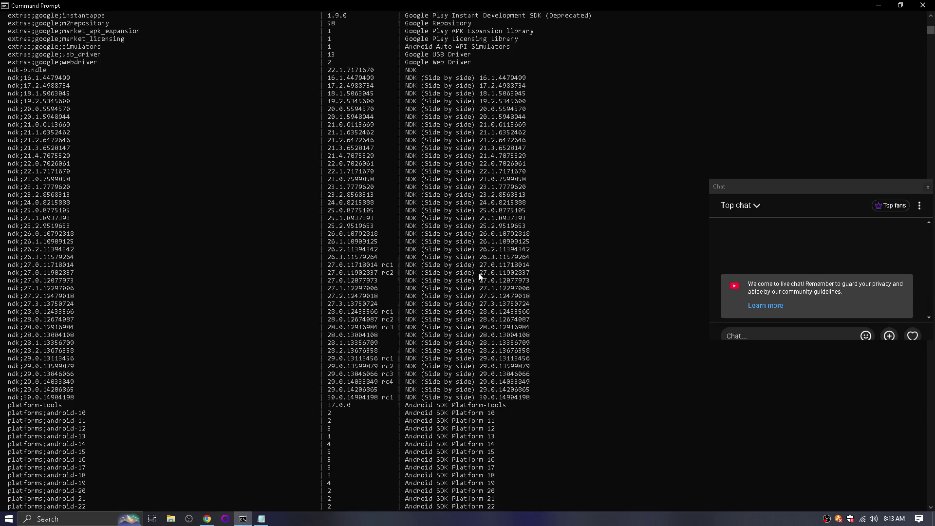
Replace ndk;30.0.14904198 with ndk;29.0.14206865 in the Notepad list and copy the whole line.
key(alt+Tab)
key(alt+Tab)
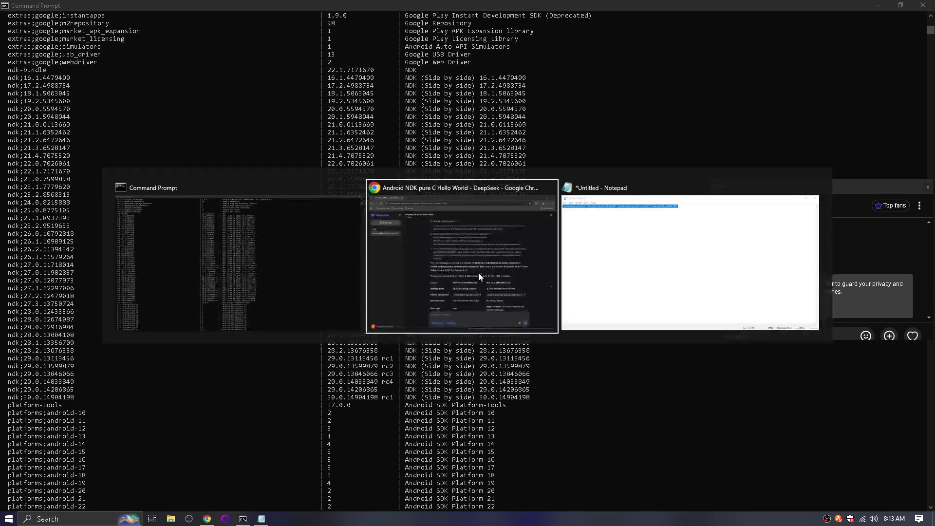
key(ctrl+shift+Left)
key(ctrl+shift+Left)
key(ctrl+shift+Left)
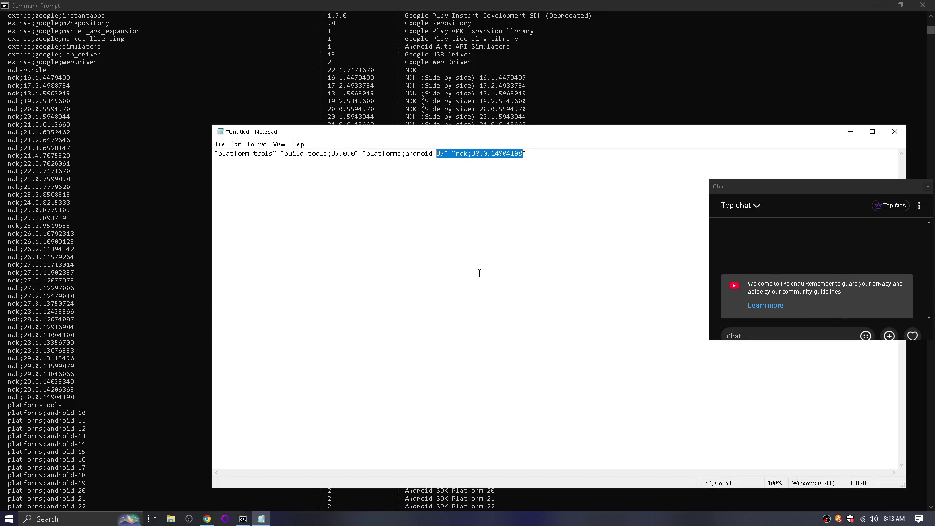
key(End)
key(ctrl+v)
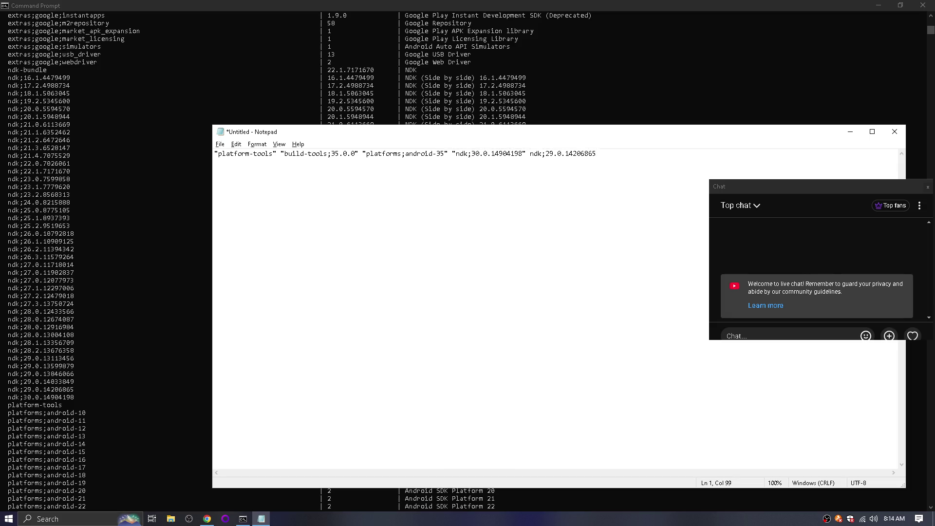
key(ctrl+z)
key(ctrl+z)
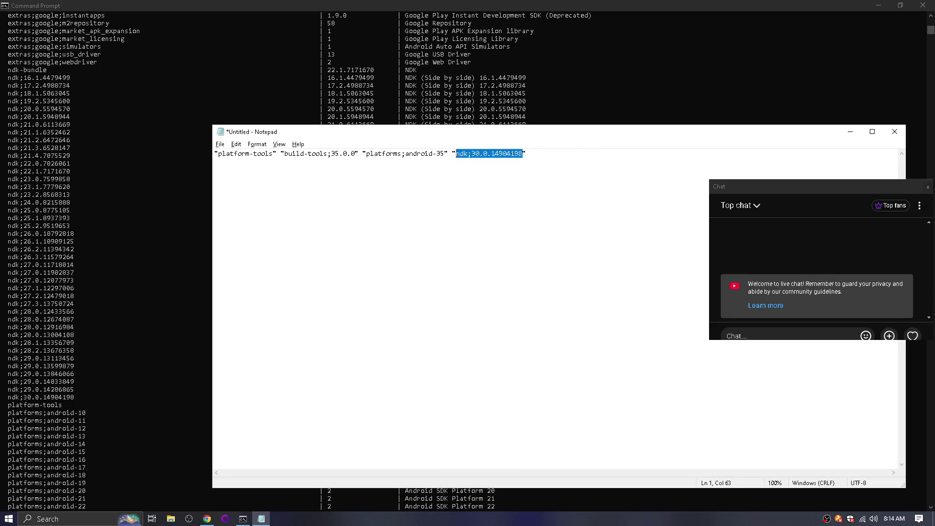
key(ctrl+v)
key(ctrl+a)
key(alt+Tab)
Clear the Command Prompt with cls and recall the previous sdkmanager --list command.
click(425, 391)
text(cls)
key(Return)
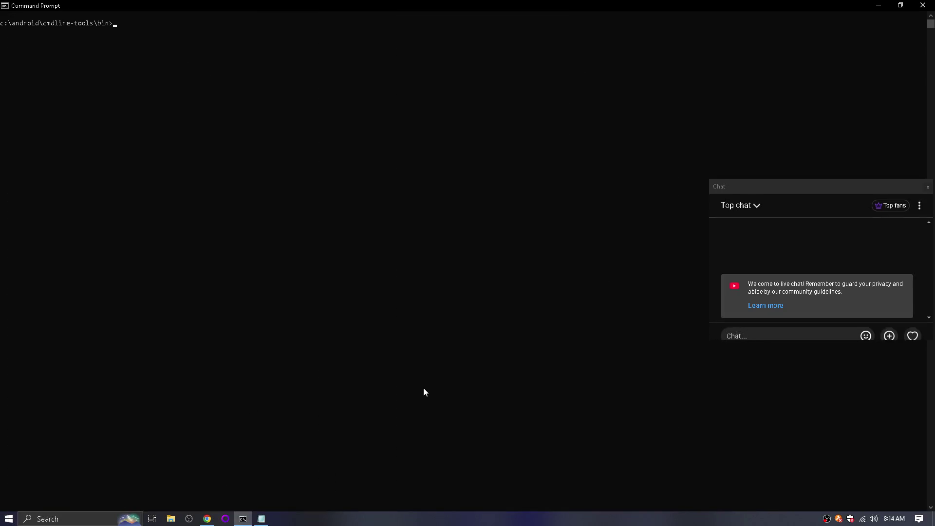
key(Up)
key(Up)
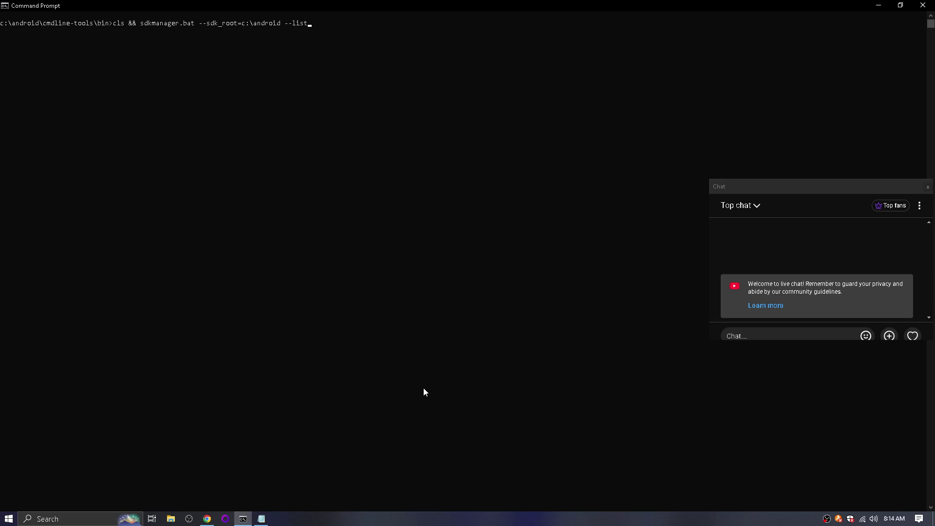
Swap --list for the four package names, disable Avast shields for 10 minutes, and run the install.
key(BackSpace)
key(BackSpace)
key(BackSpace)
key(ctrl+v)
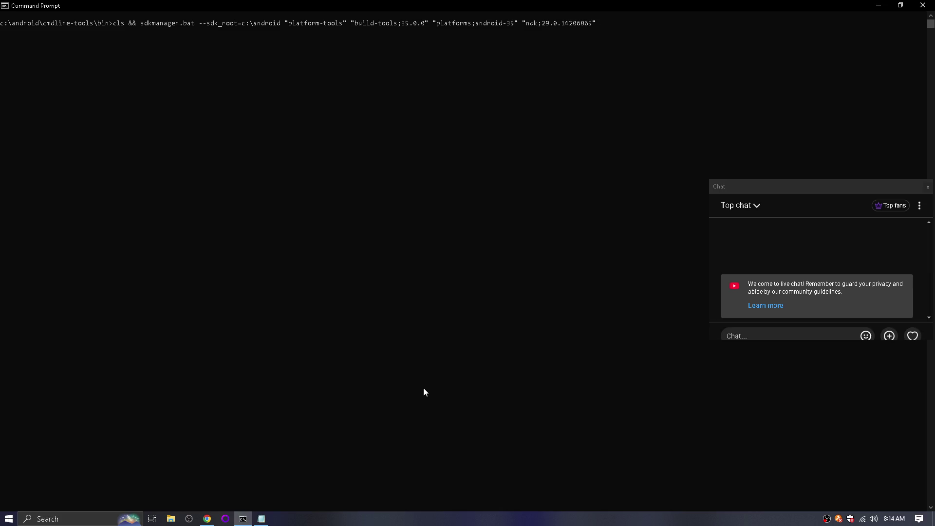
right_click(838, 518)
mouse_move(847, 450)
click(790, 448)
right_click(838, 519)
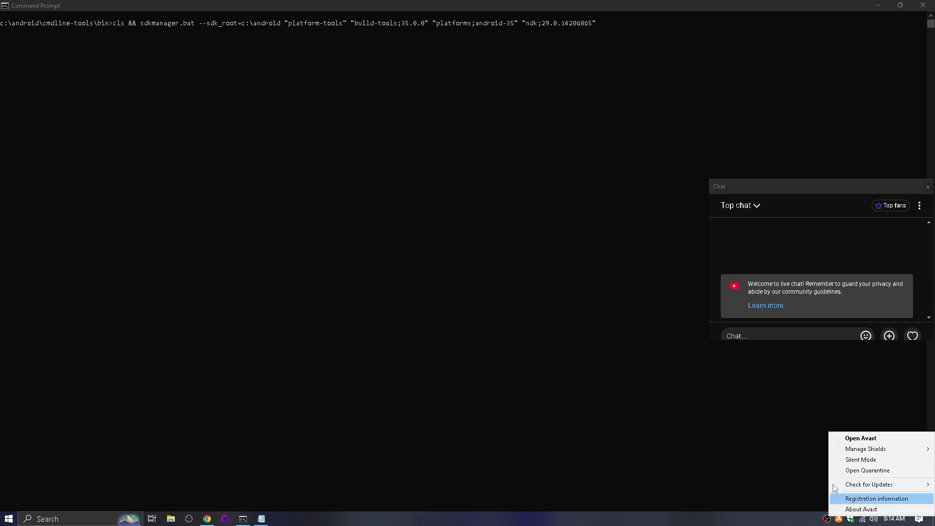
mouse_move(835, 448)
click(808, 462)
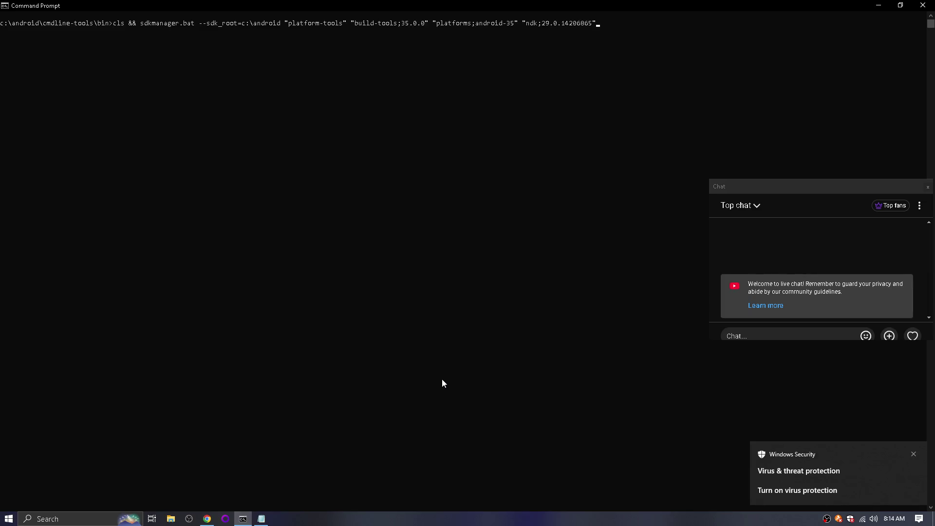
key(Return)
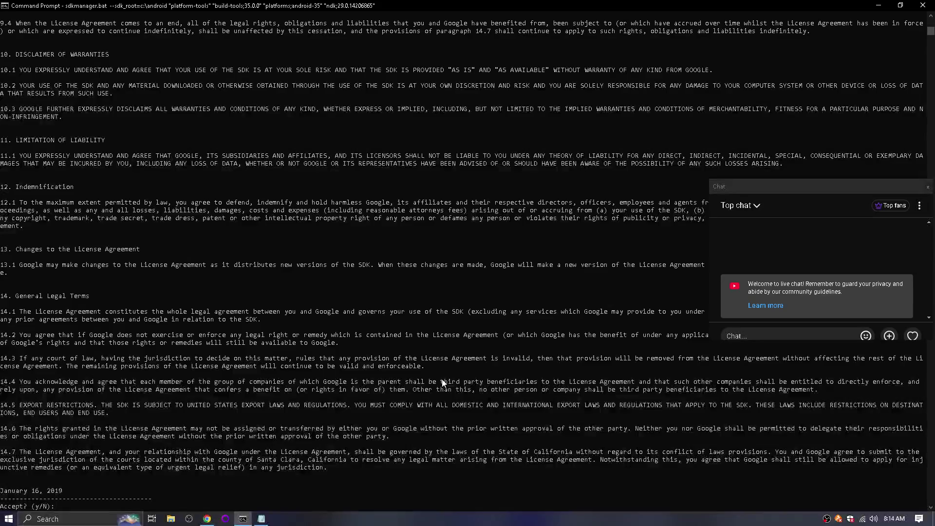
Accept the SDK licence with y so the NDK r29 download gets underway.
text(y)
key(Return)
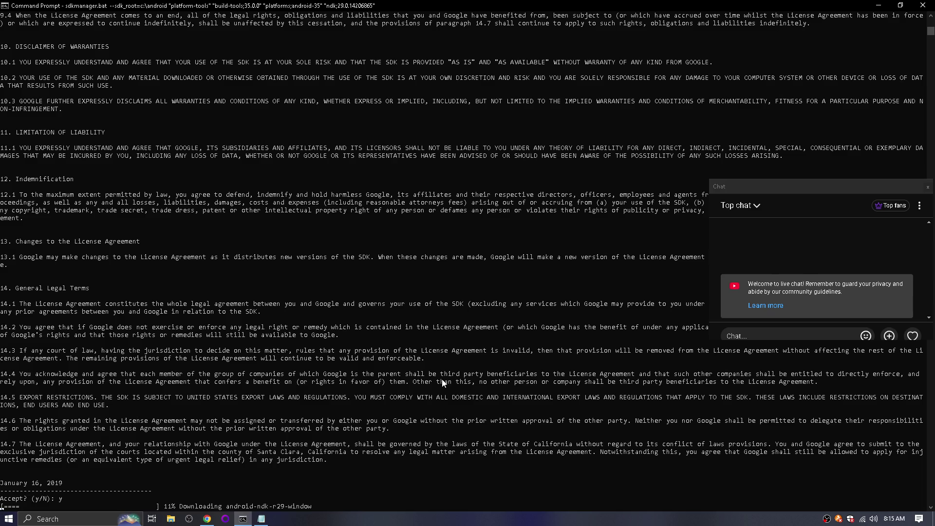
Close the Notepad package list without saving and return to the DeepSeek chat.
click(261, 519)
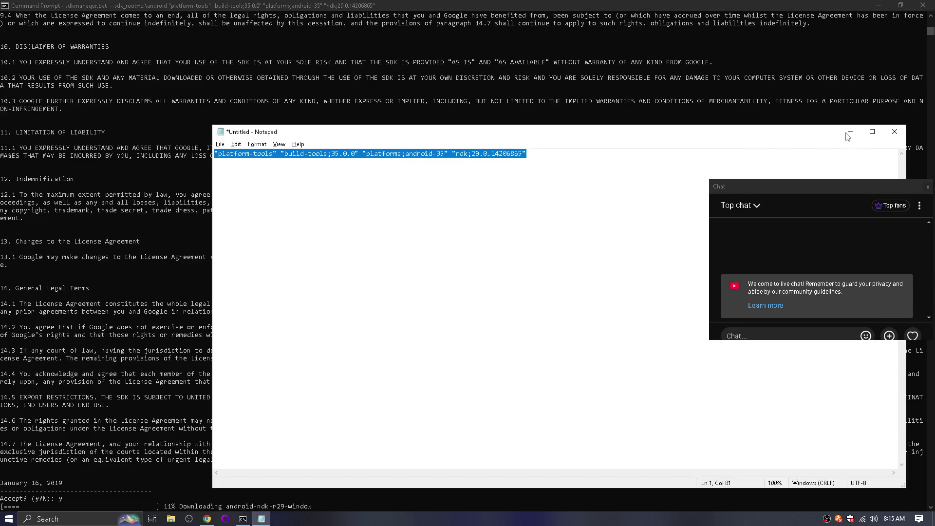
click(895, 131)
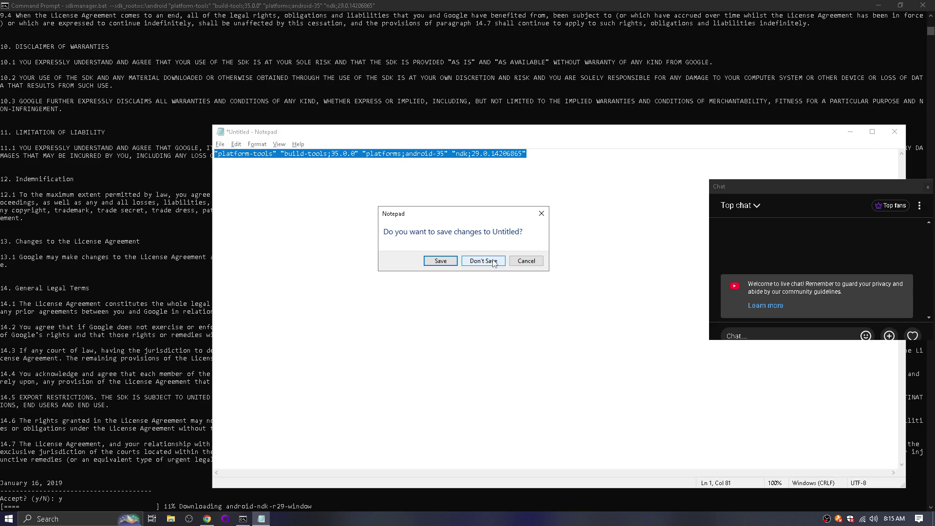
click(526, 260)
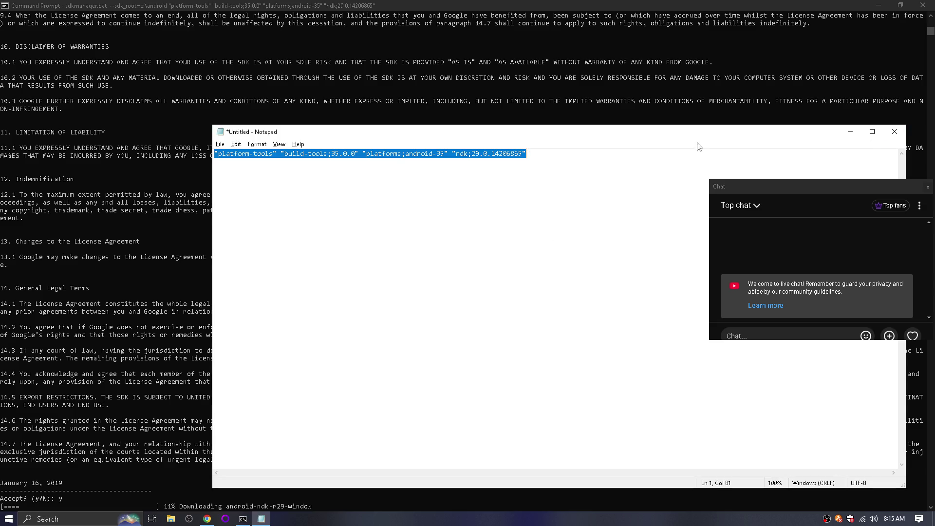
click(895, 132)
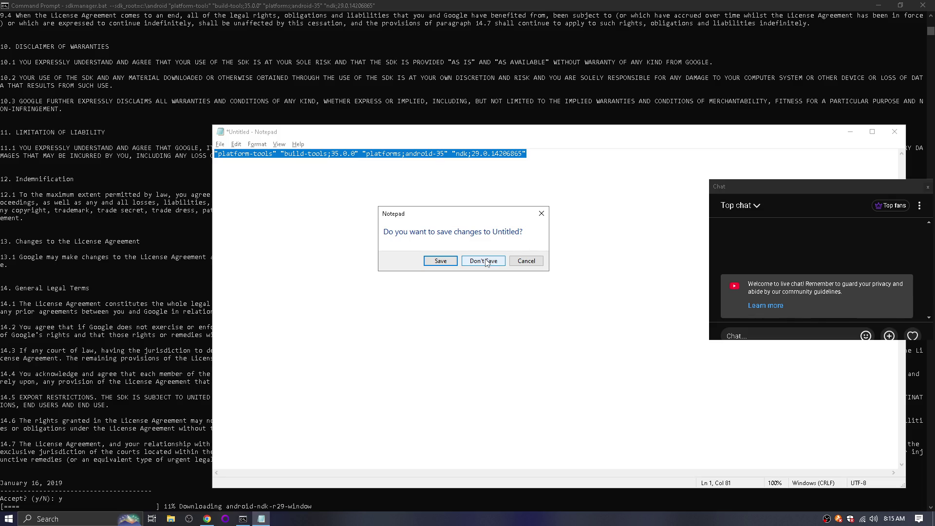
click(484, 262)
key(alt+Tab)
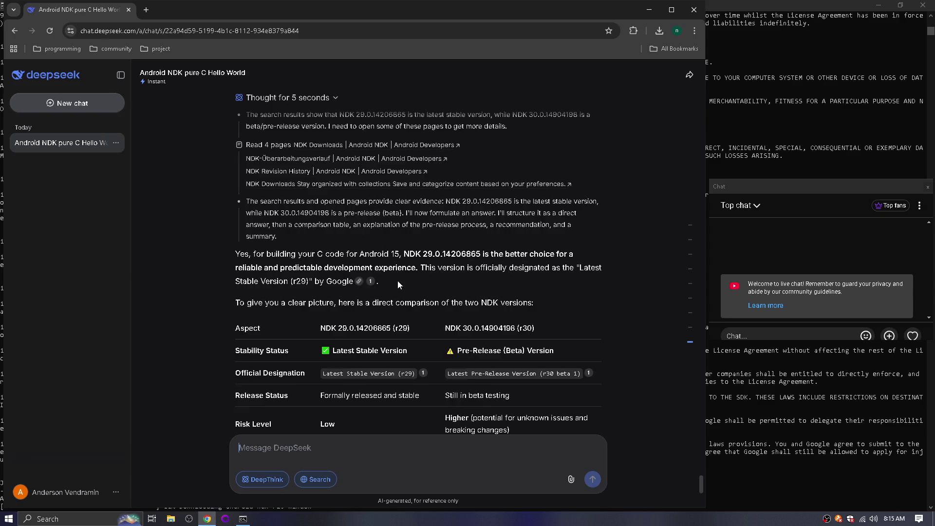
Ask DeepSeek 'what is rc1'.
scroll(398, 281, down, 3)
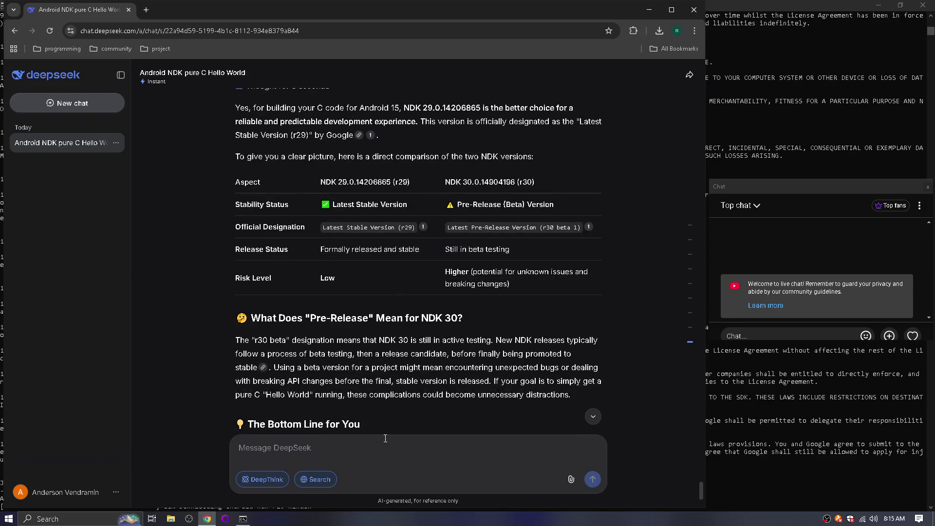
text(what is rc1)
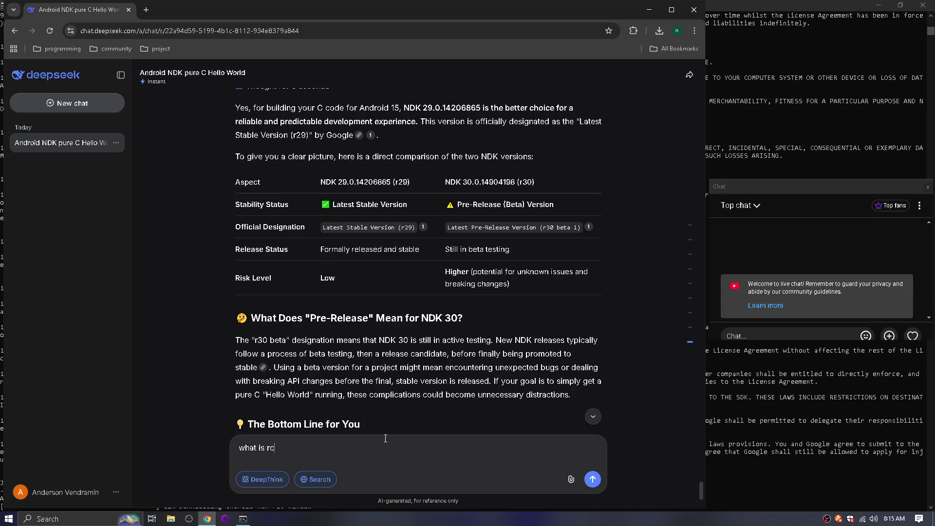
key(Return)
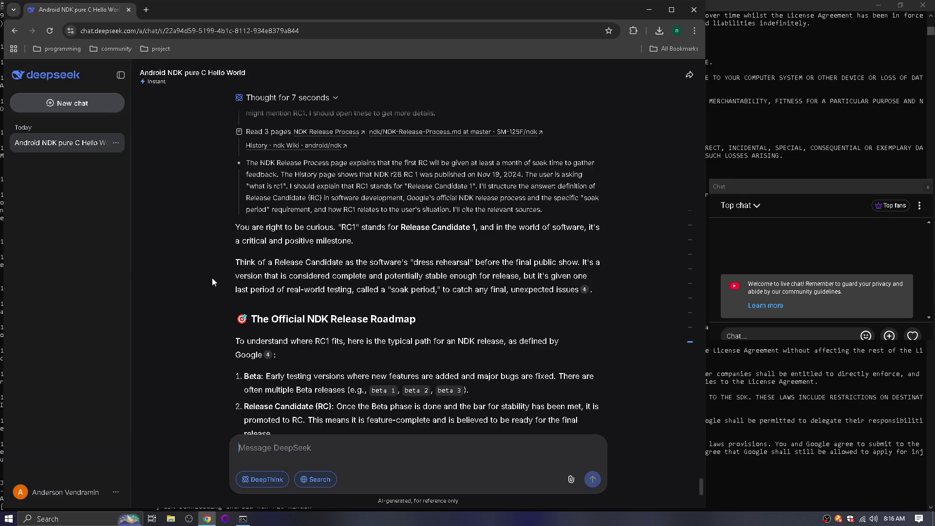
scroll(215, 302, down, 2)
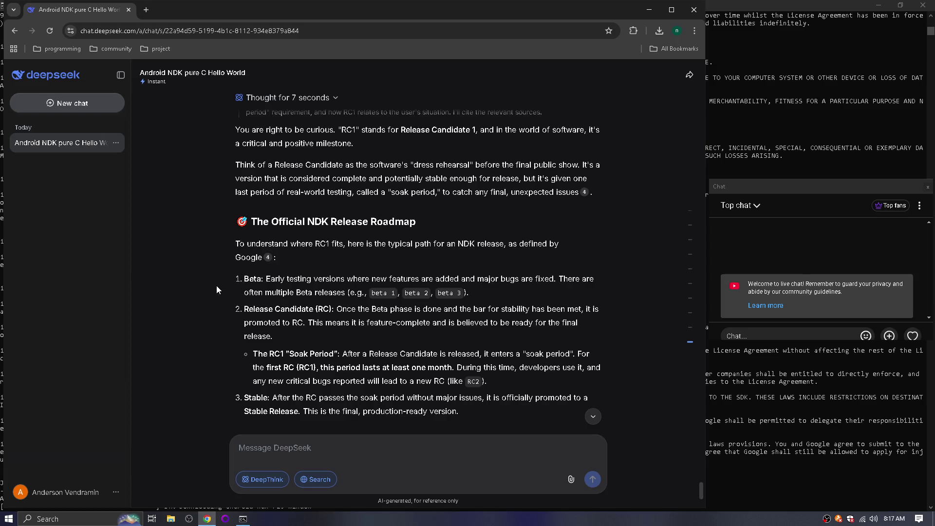
scroll(217, 286, down, 4)
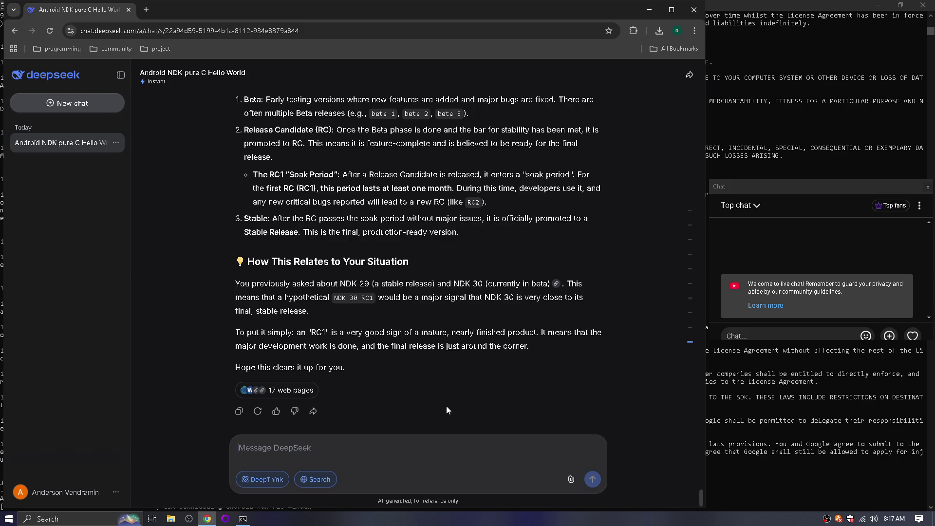
Ask DeepSeek why RC and beta aren't just numbered testX, higher meaning more confidence.
text(why not call bo)
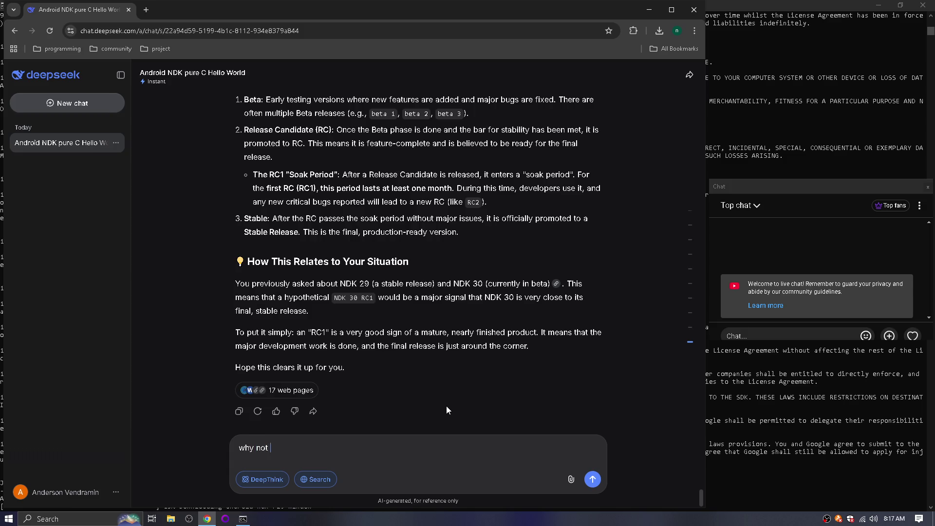
text(th )
text(RC and)
text( beta just test)
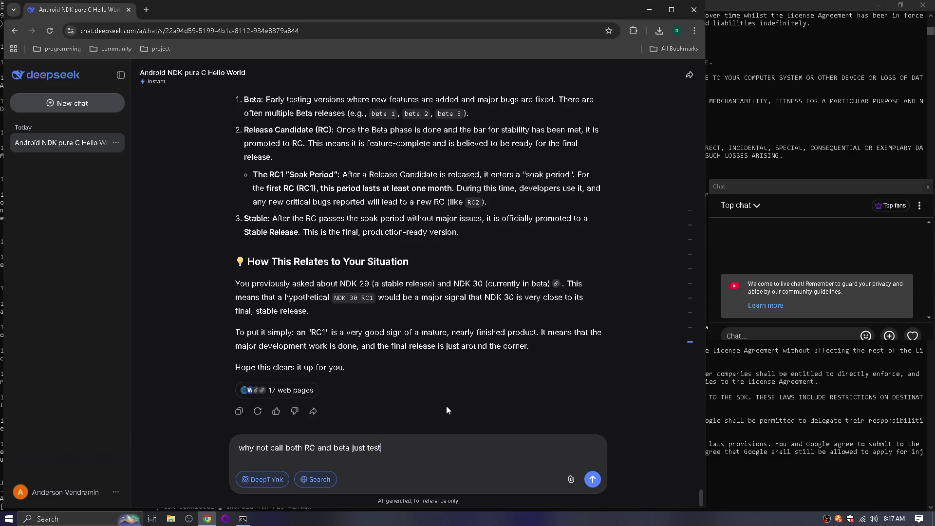
text(X. )
text(the greater t)
text(he number the )
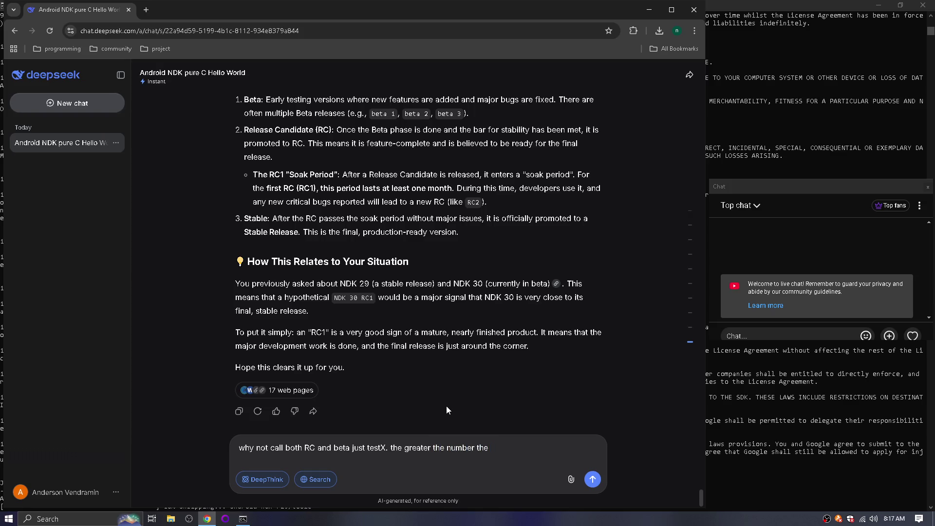
text(more)
text( confidence )
text(you would h)
text(ave)
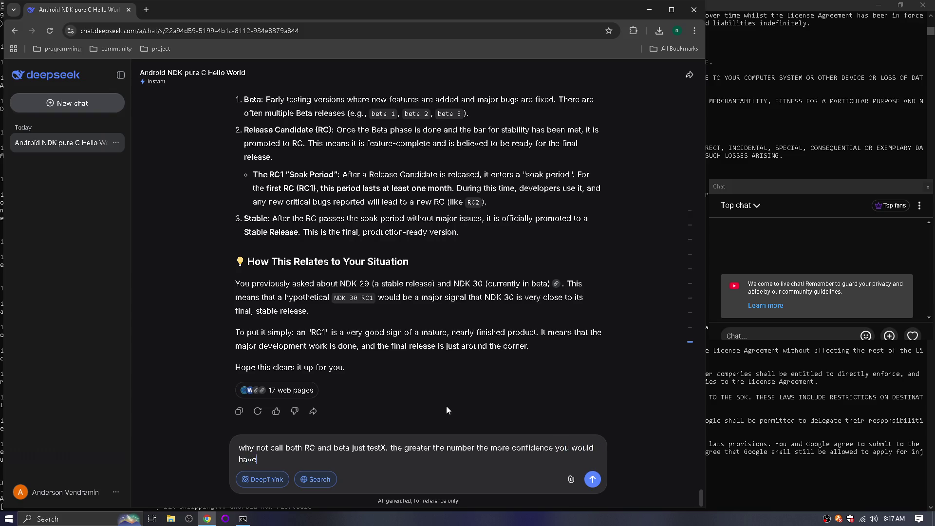
key(Return)
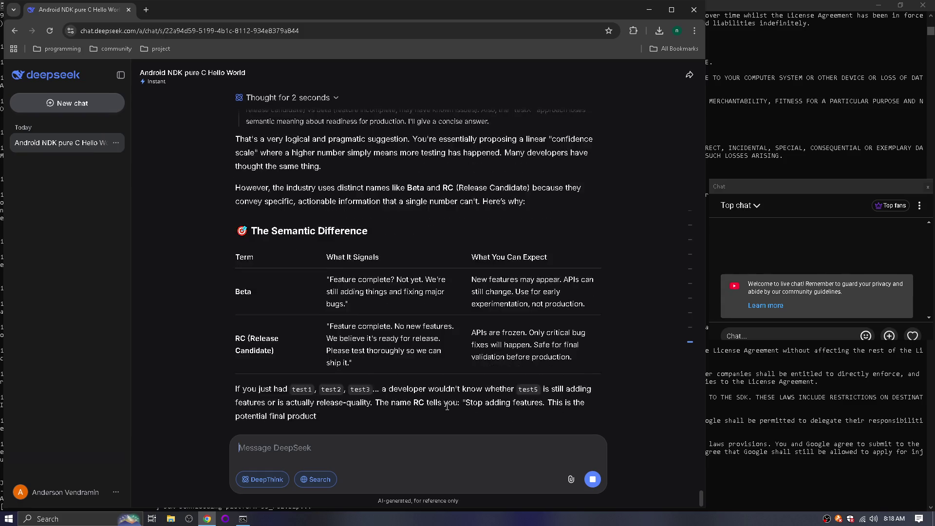
Scroll through DeepSeek's reply on the Beta versus RC semantic difference.
scroll(239, 285, up, 2)
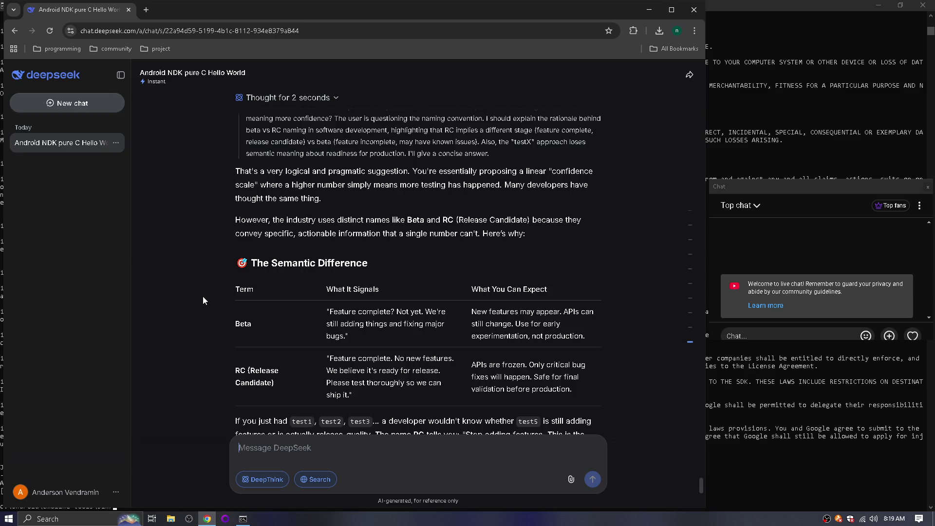
scroll(204, 297, down, 2)
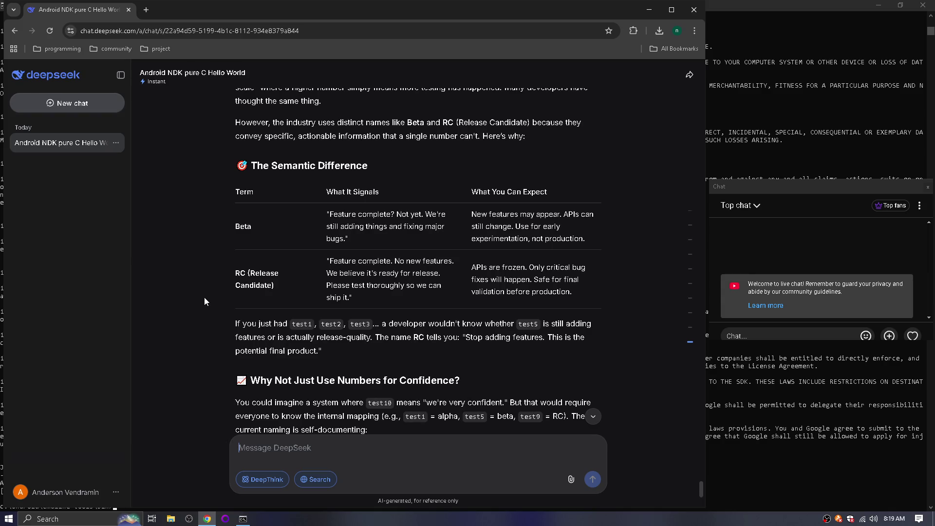
scroll(276, 291, down, 2)
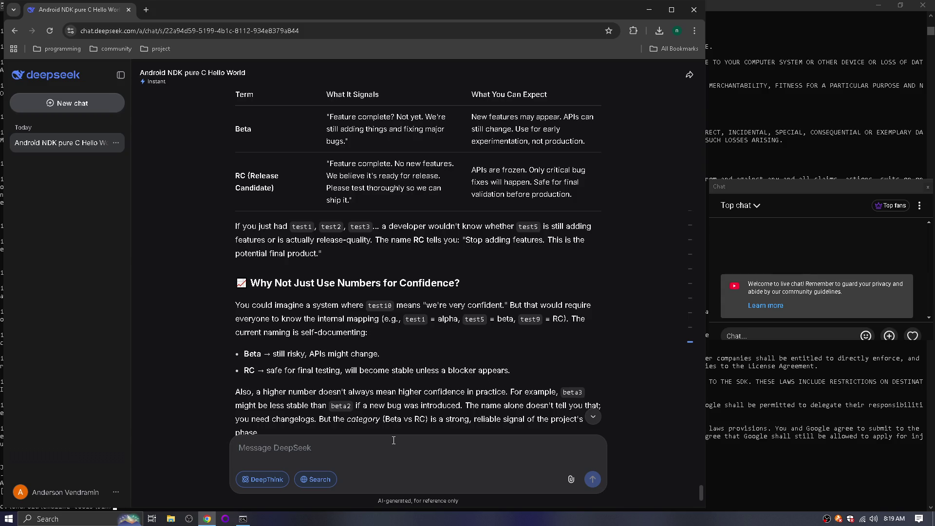
Draft test1–3=beta1–3, test4–6=rc1–3, test7=release, noting test1 as 'first attempt at new api'.
text(test1)
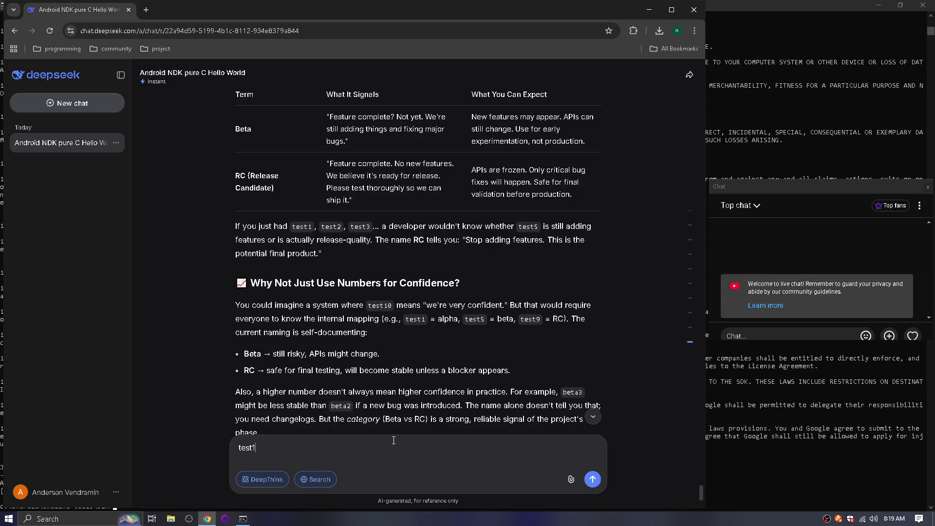
text(=beta)
text(1, )
text(test2=beta2)
text(, test)
text(3)
text(=beta3.)
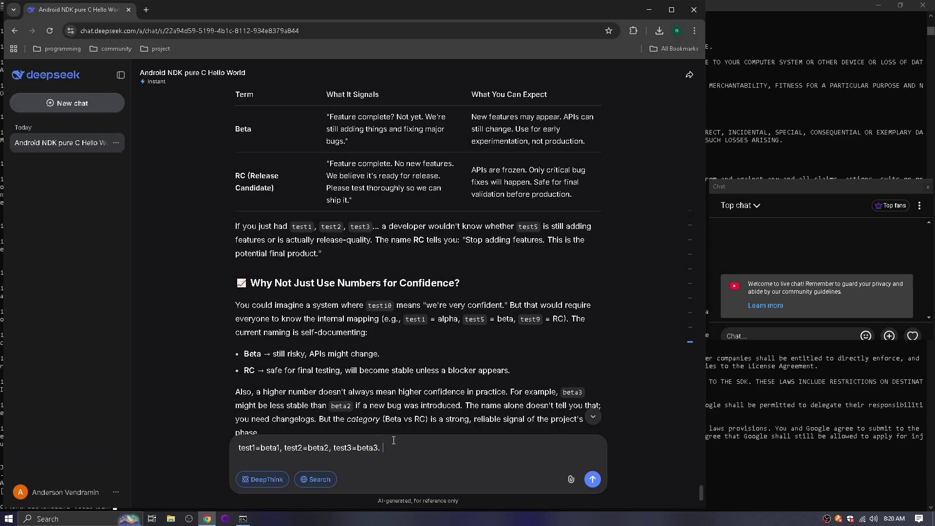
text( test4=rc1)
text(, test5)
text(=rc2, )
text(test)
text(6=rc3)
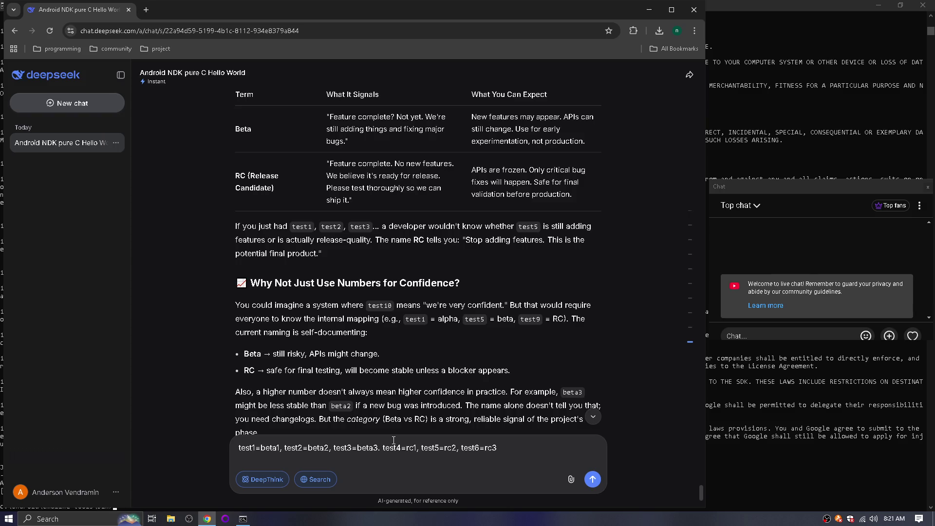
text(test7)
text(=release)
text(()first attemp)
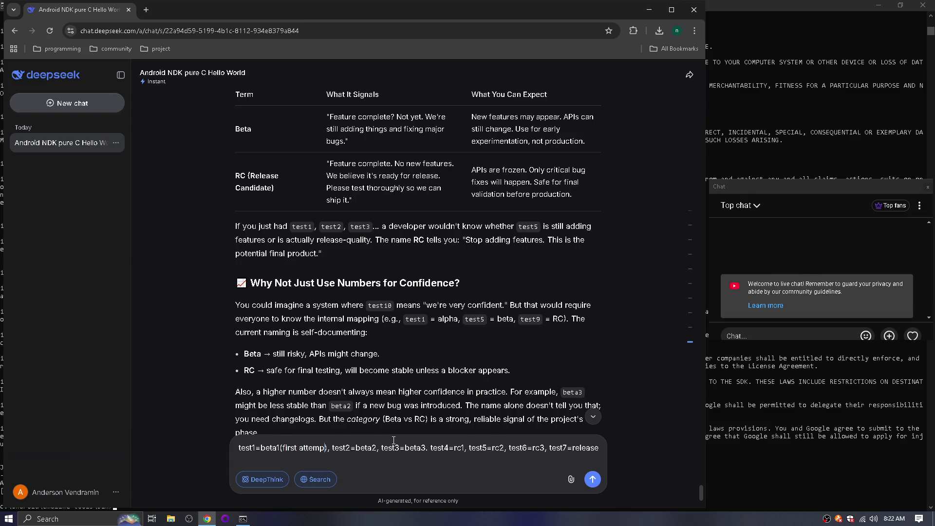
text(t)
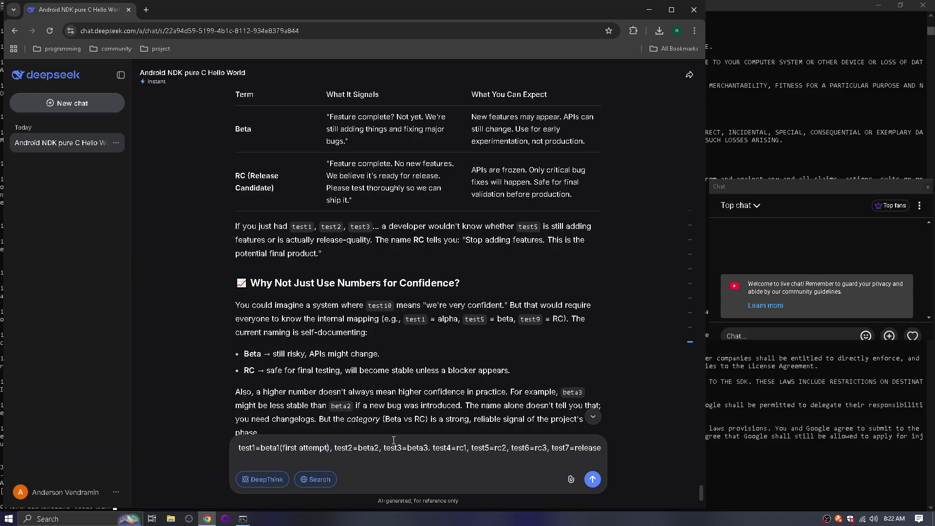
text( at)
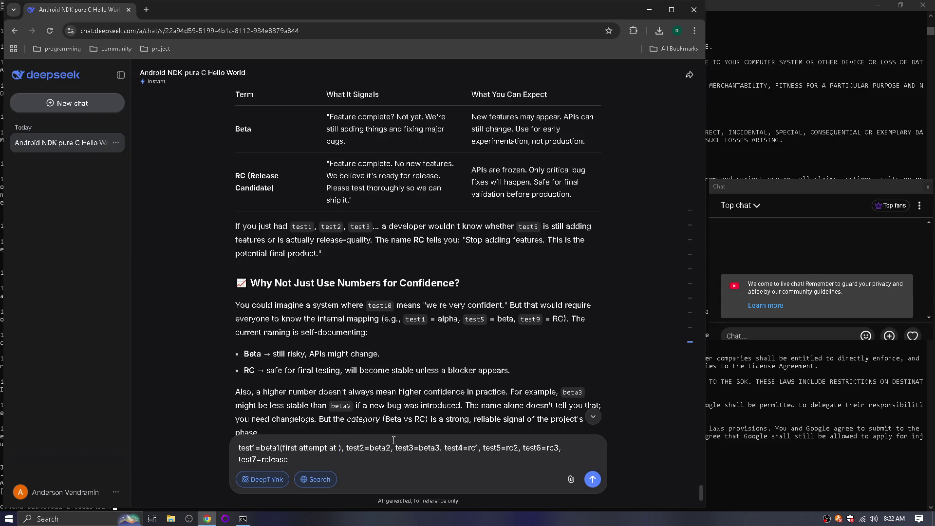
text(new api)
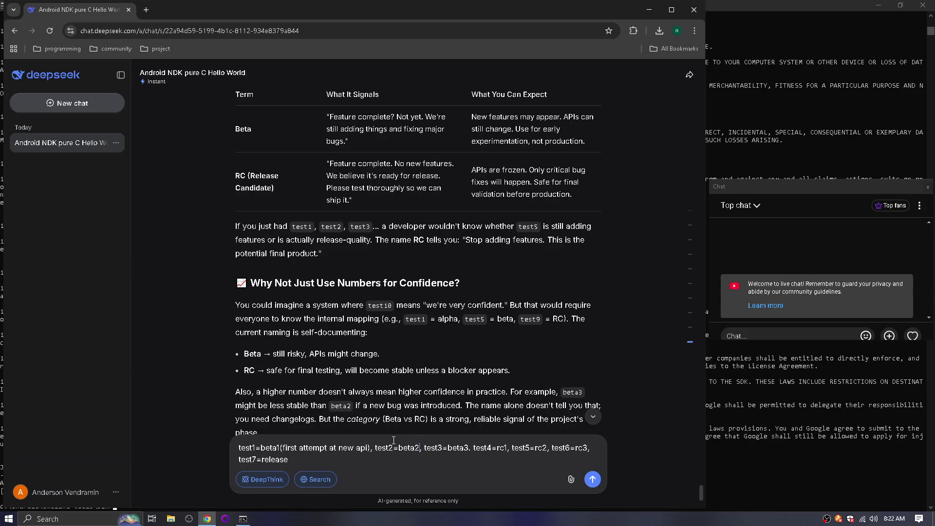
Annotate test2 as '(fix test1)' and test3 as '(fix test2)' in the draft.
text(()fix )
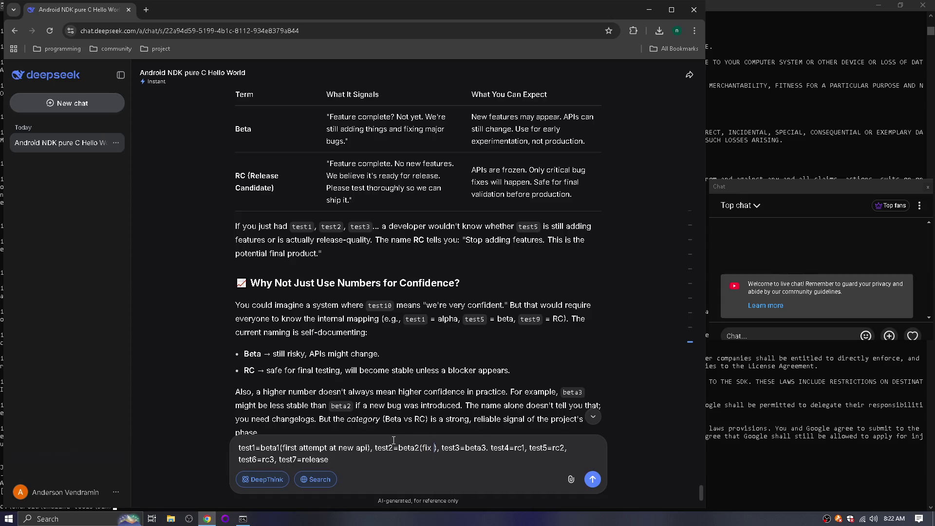
text(beta1)
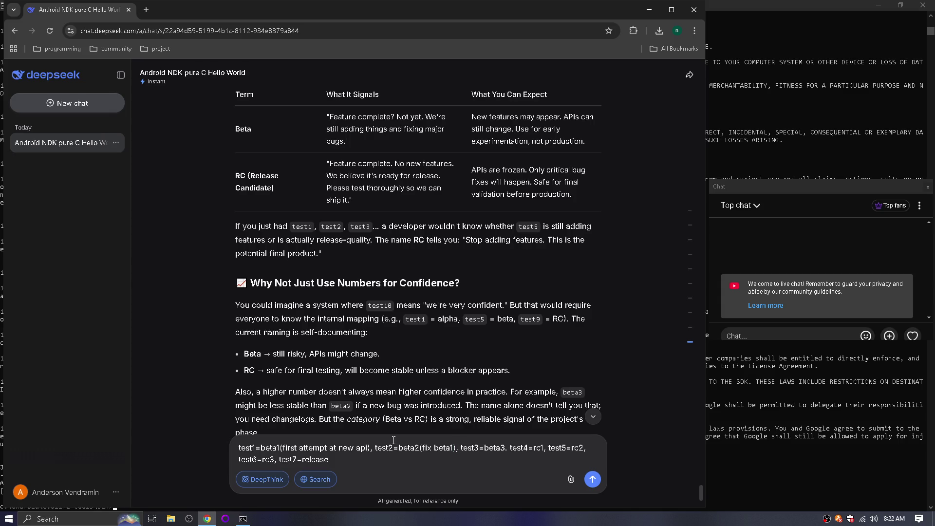
key(BackSpace)
key(BackSpace)
key(BackSpace)
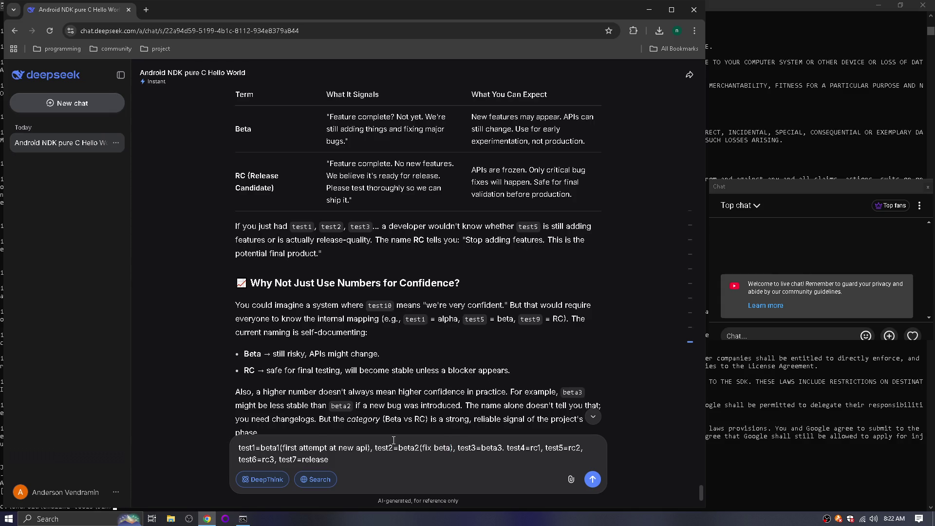
text(test1)
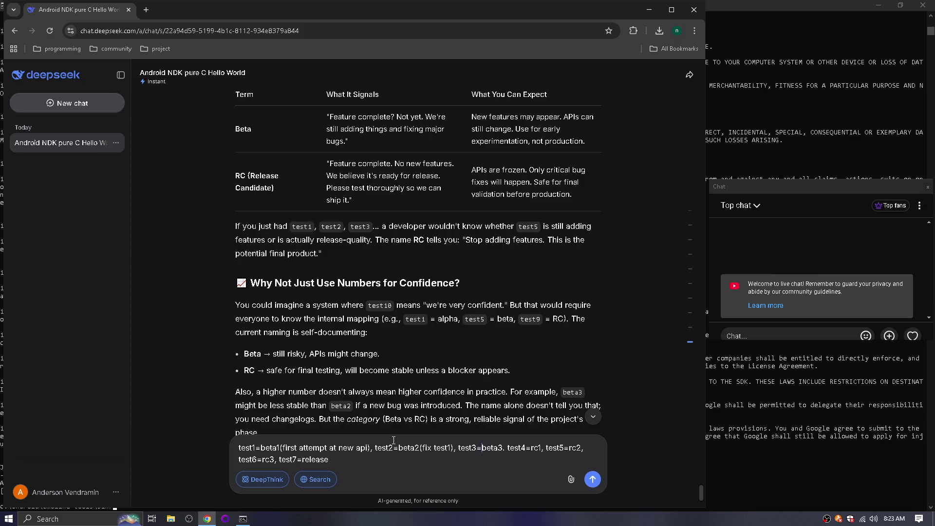
key(Left)
text(())
text(fix test2)
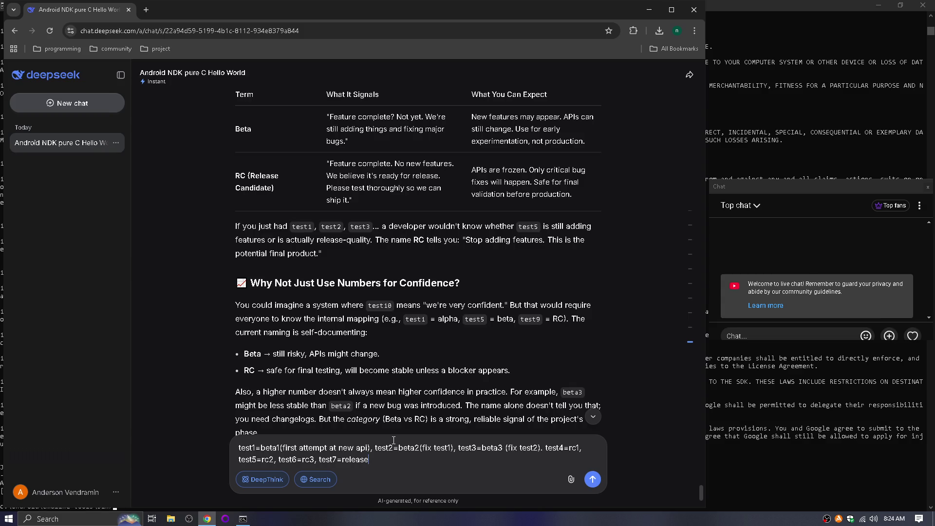
key(alt+Tab)
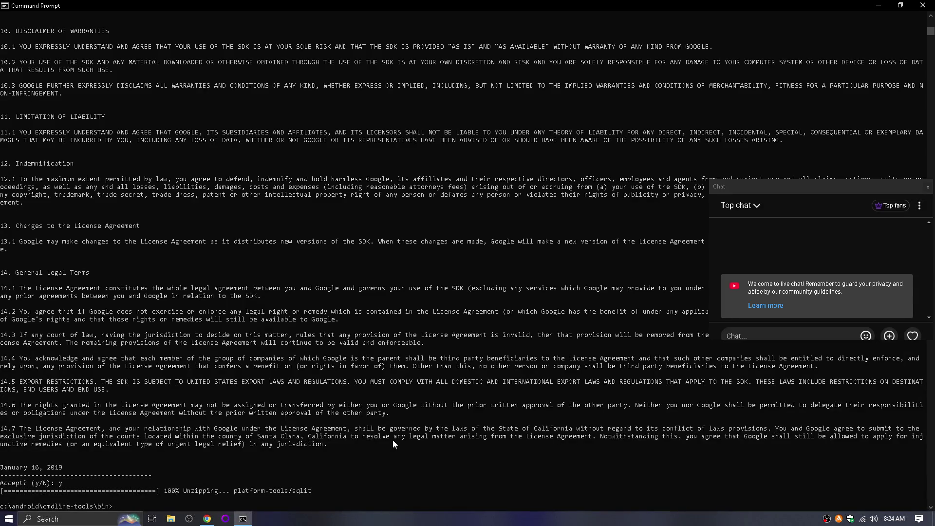
Clear the Command Prompt, move up to c:\android and list its folders.
text(cls)
key(Return)
text(cd..\..)
key(Return)
text(d)
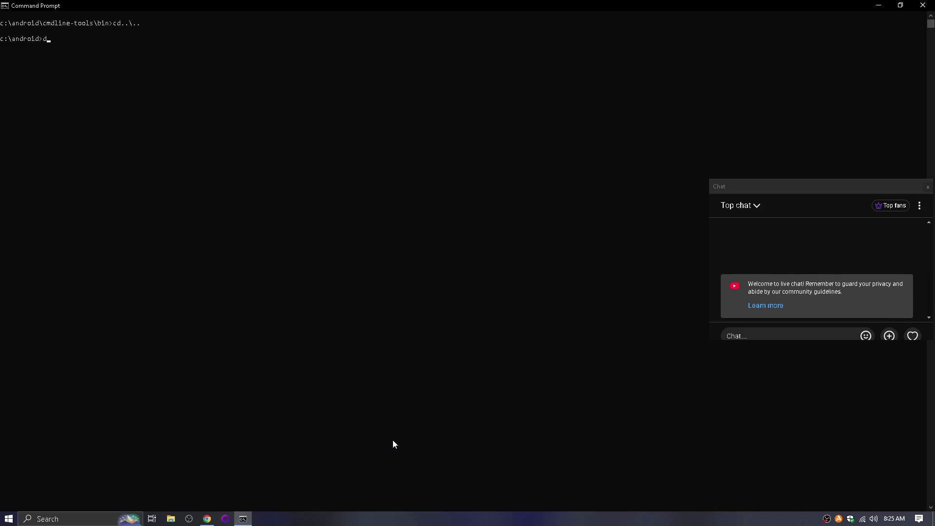
text(ir)
key(Return)
key(alt+Tab)
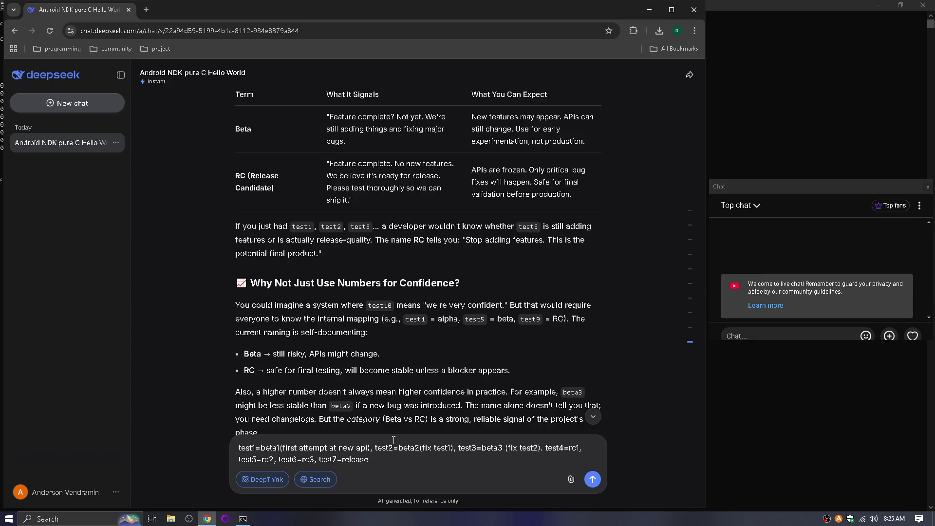
Extend test3's note with 'else back to the beginning'.
click(541, 449)
text(else)
text( back to zero)
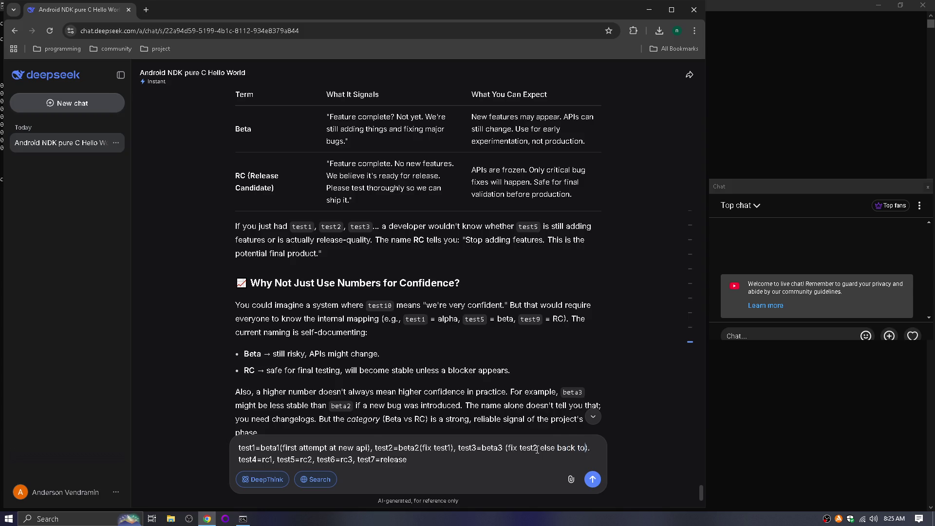
key(BackSpace)
key(BackSpace)
key(BackSpace)
text(the beginning)
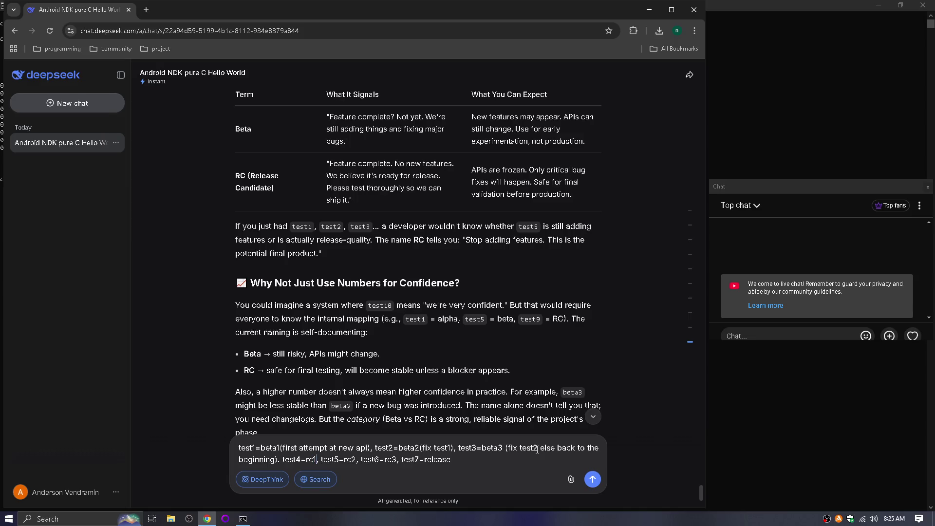
Note test4=rc1 as '(first attempt at showing to the dev)'.
text(())
text(first attem)
text(pt)
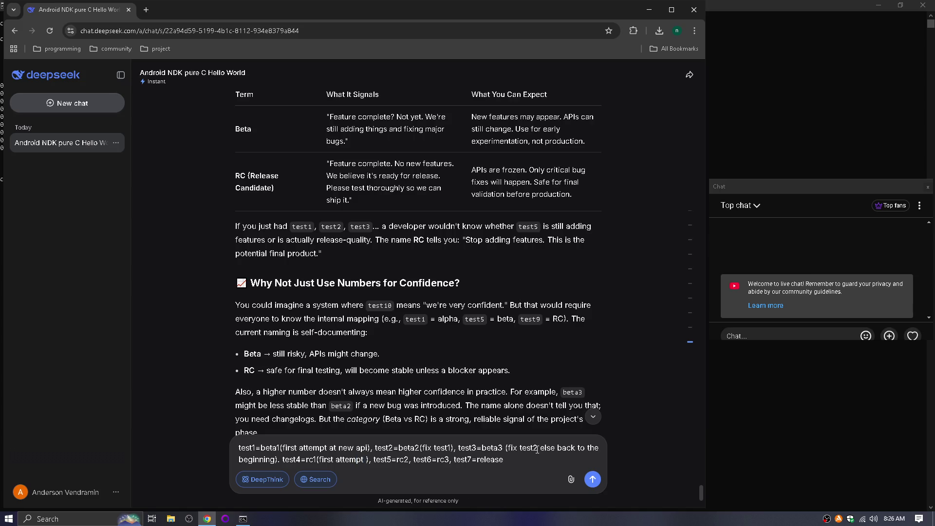
text( to)
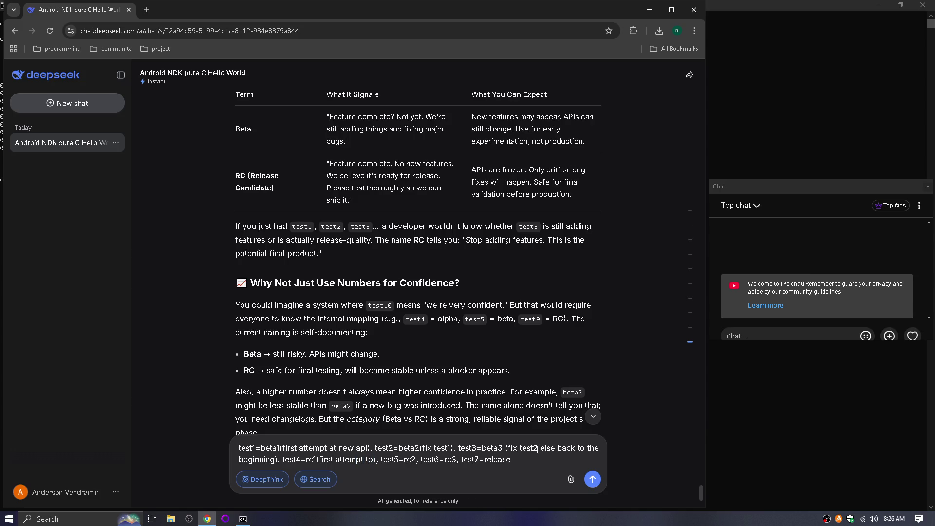
key(BackSpace)
key(BackSpace)
text(at sh)
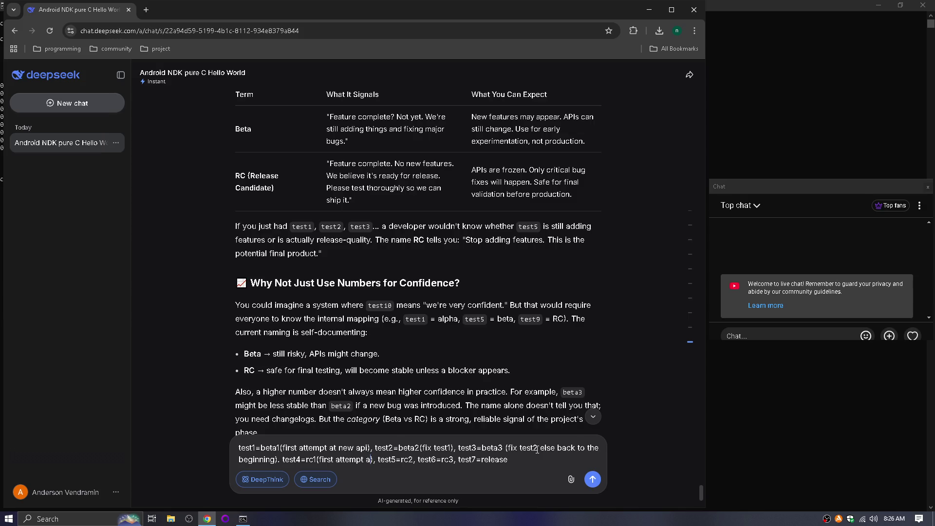
text(owing to the use)
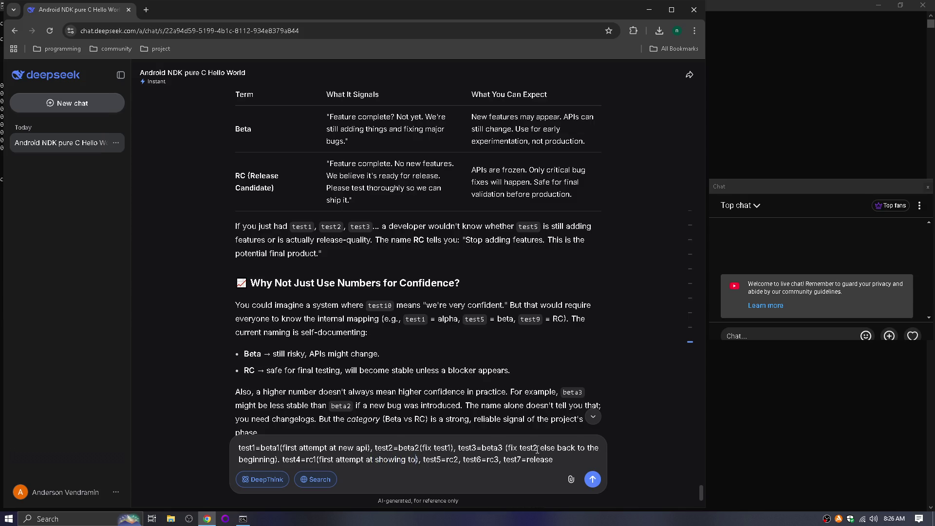
text(r)
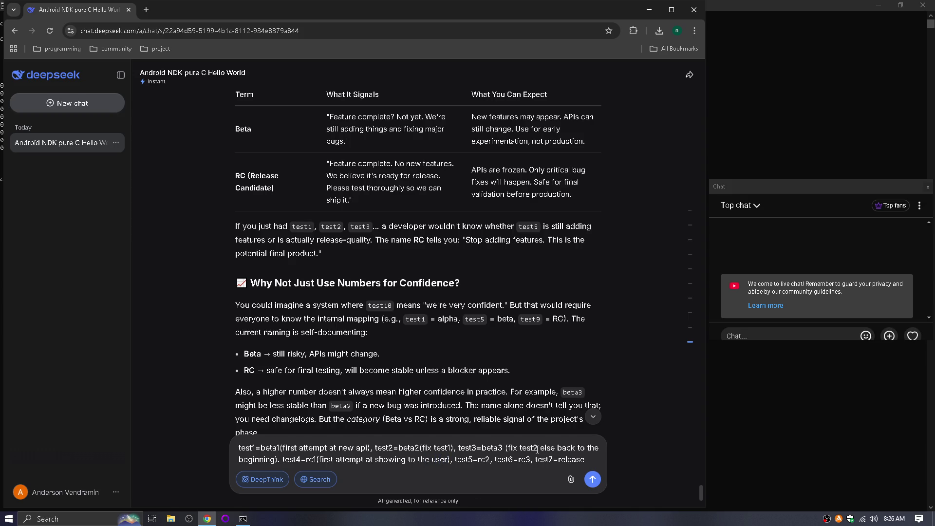
key(BackSpace)
key(BackSpace)
key(BackSpace)
text(dev)
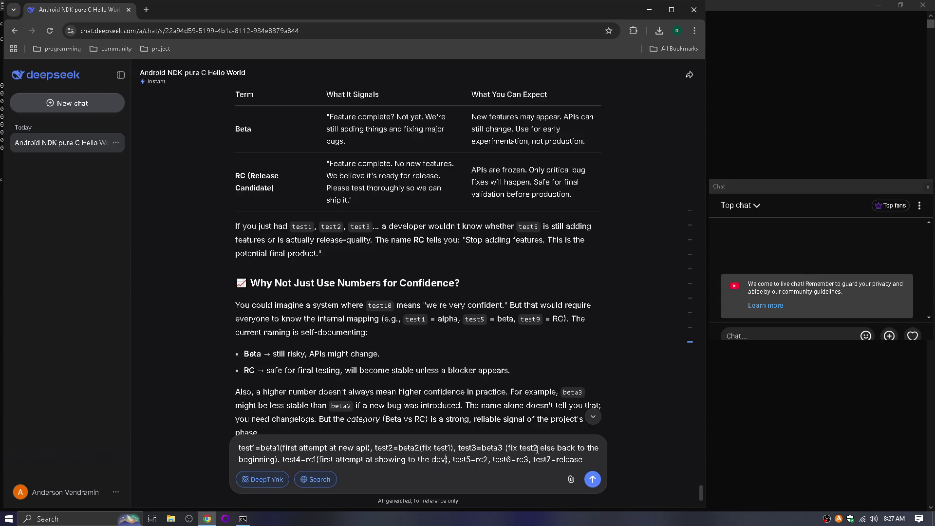
key(alt+Tab)
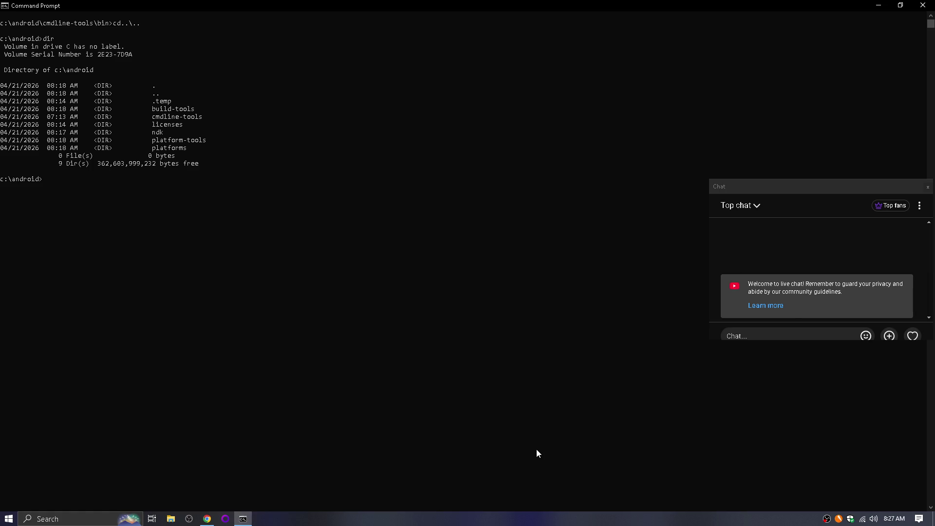
key(alt+Tab)
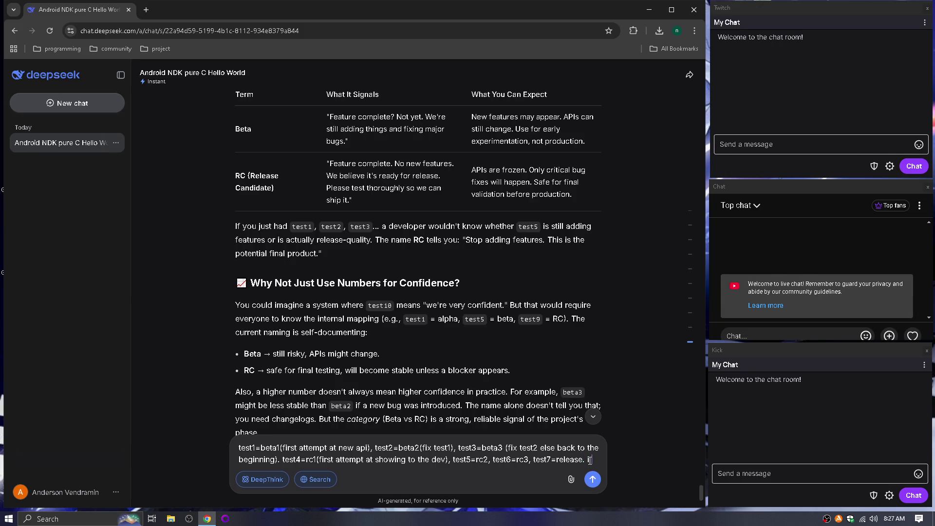
Send the proposal with a closing remark matching numbers to intuition, 7=perfect.
text(dont know if that makes sense)
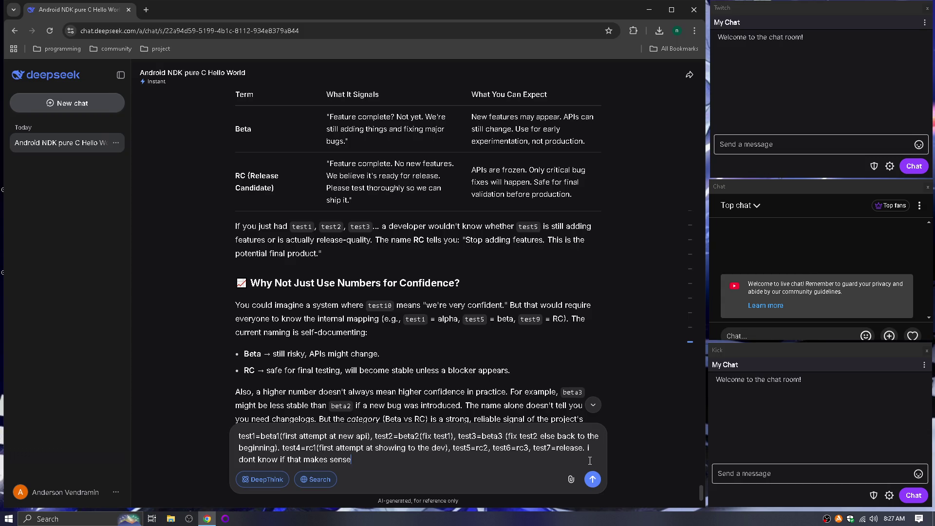
text(, i am just )
text(trying to mat)
text(ch the numb)
text(er wi)
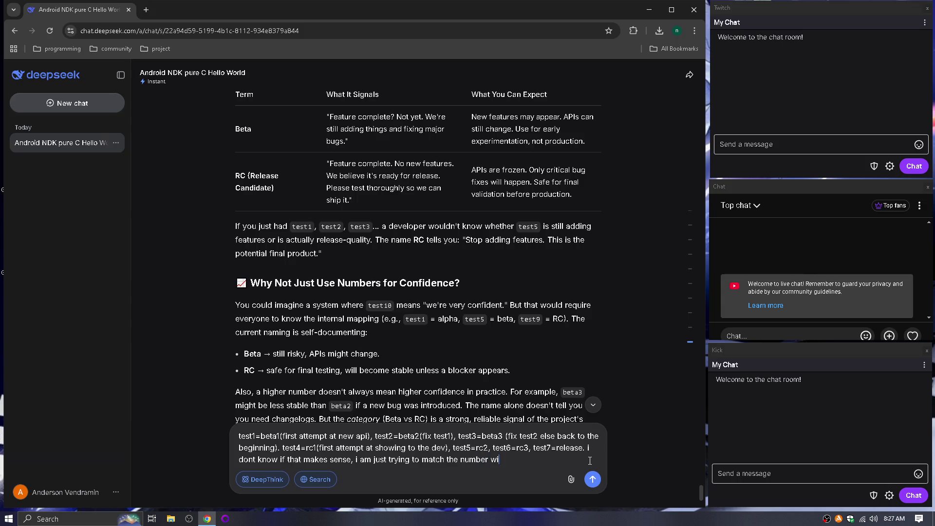
text(th intuition )
text(7=perfec)
text(t)
key(Return)
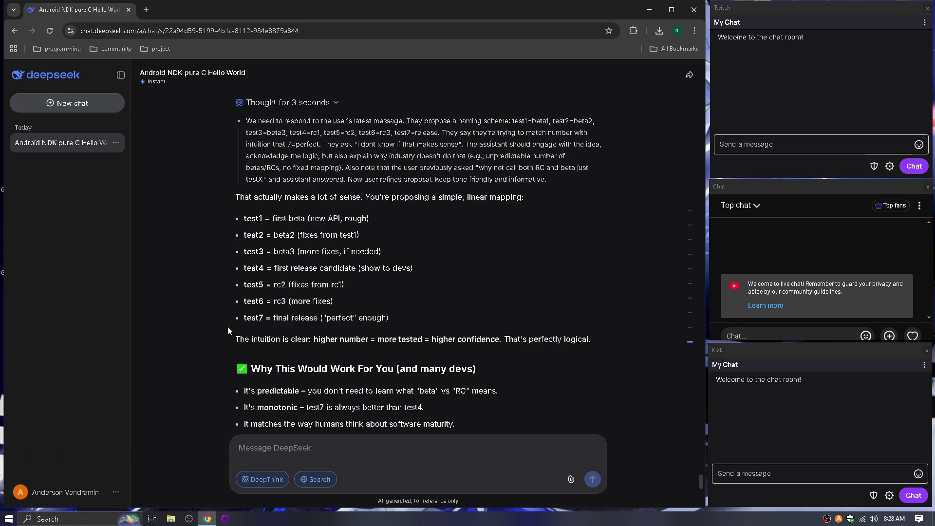
Scroll to DeepSeek's 'Why Industry Doesn't Do This' section on varying beta and RC counts.
scroll(232, 320, down, 1)
scroll(232, 323, down, 1)
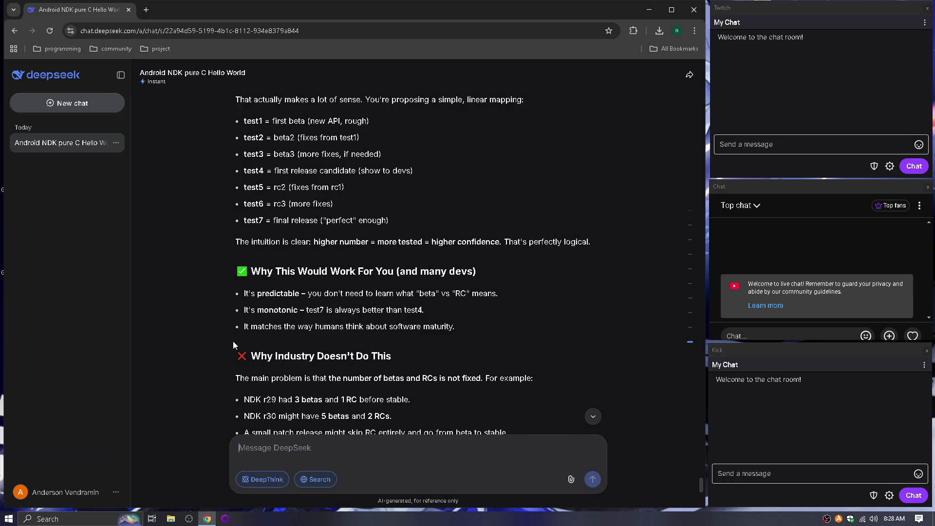
scroll(232, 341, down, 1)
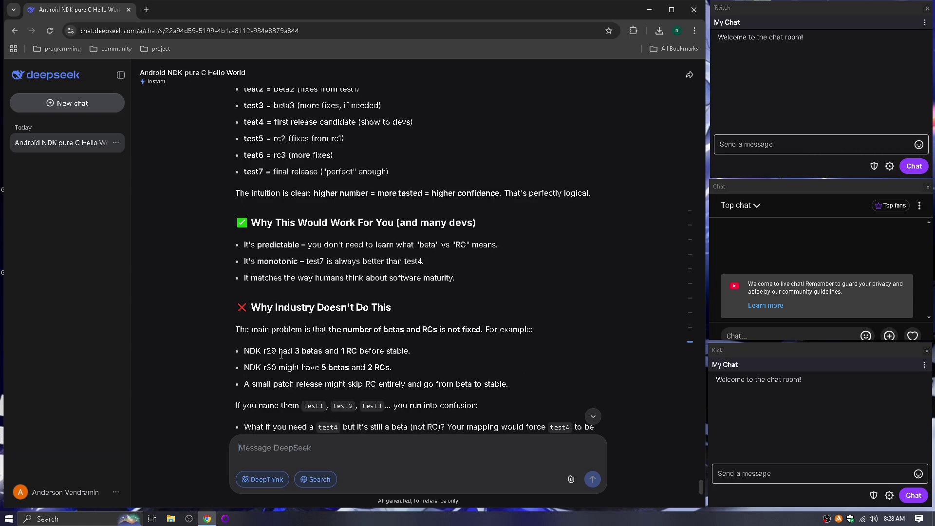